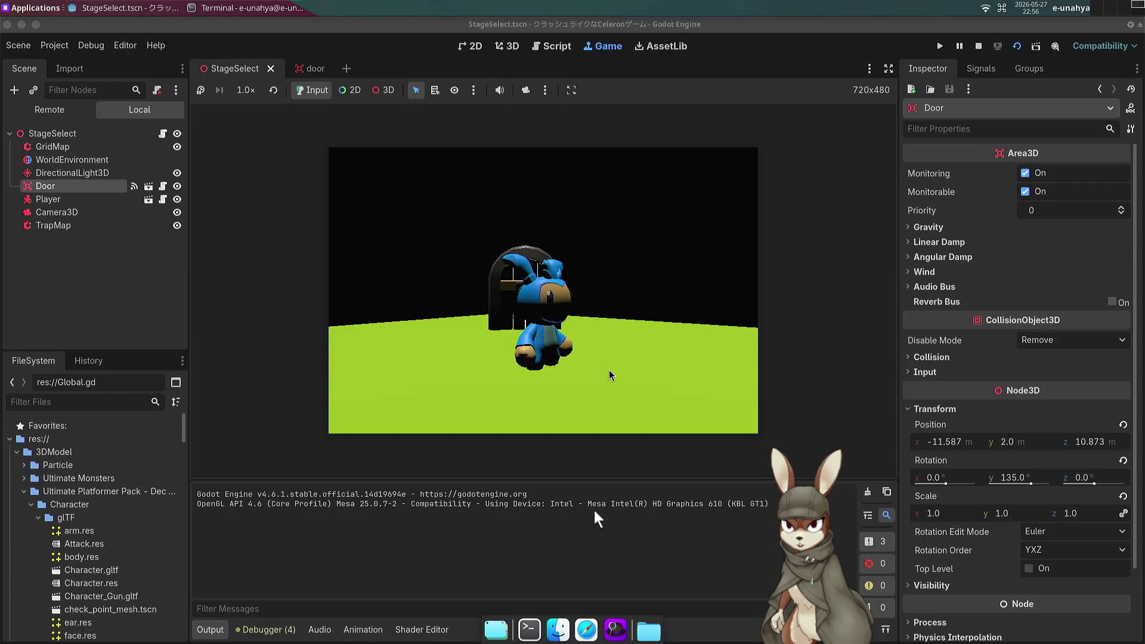
# Walk the character into and out of the doorway, then stop the running game.
pyautogui.press('w')
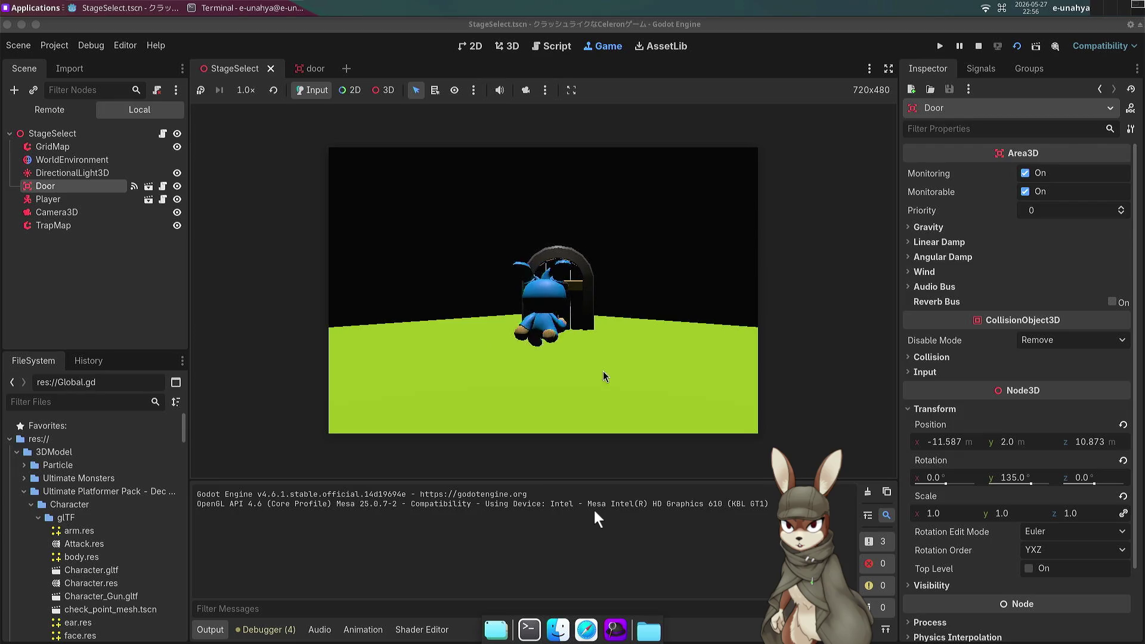
pyautogui.press('s')
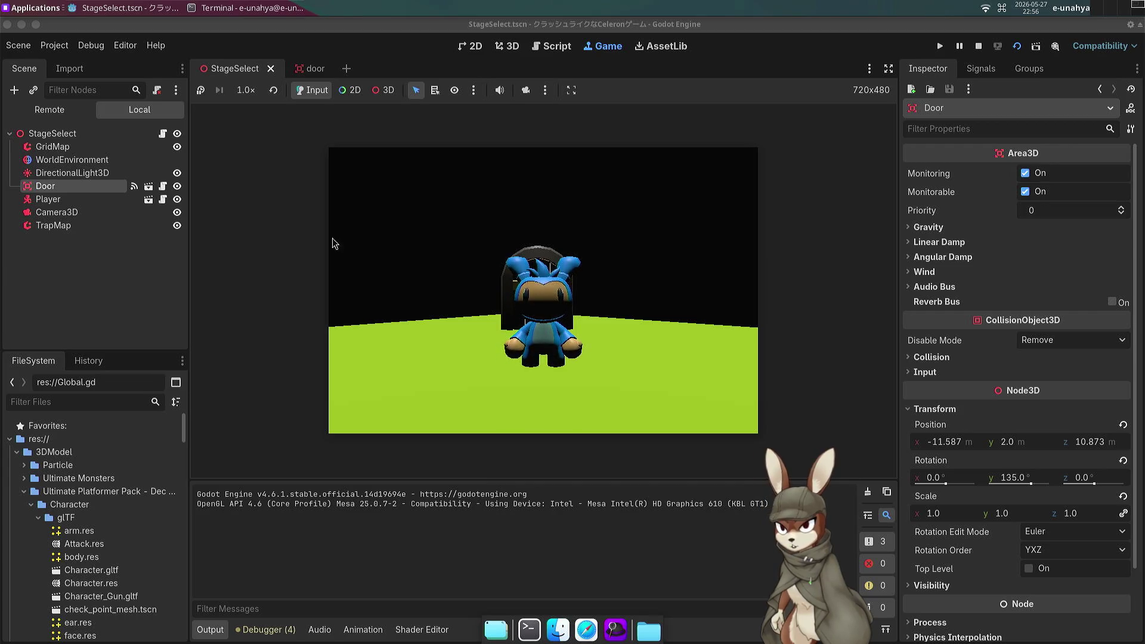
pyautogui.press('Up')
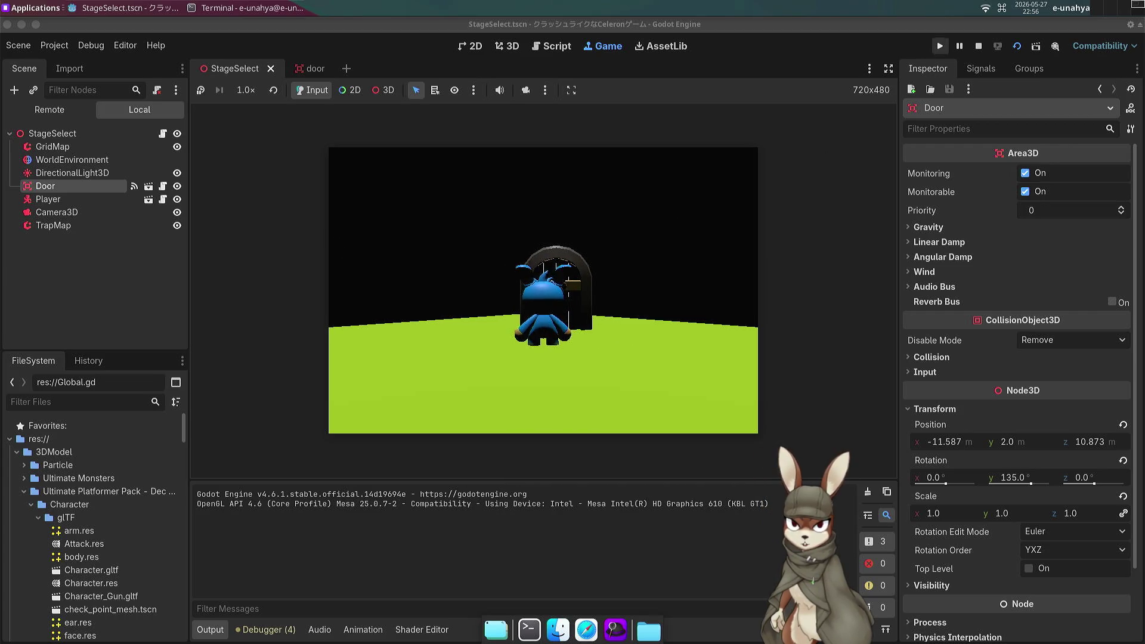
pyautogui.click(979, 46)
# Scale the StageSelect Door to 1.5 on all axes in the Inspector.
pyautogui.scroll(5, 472, 303)
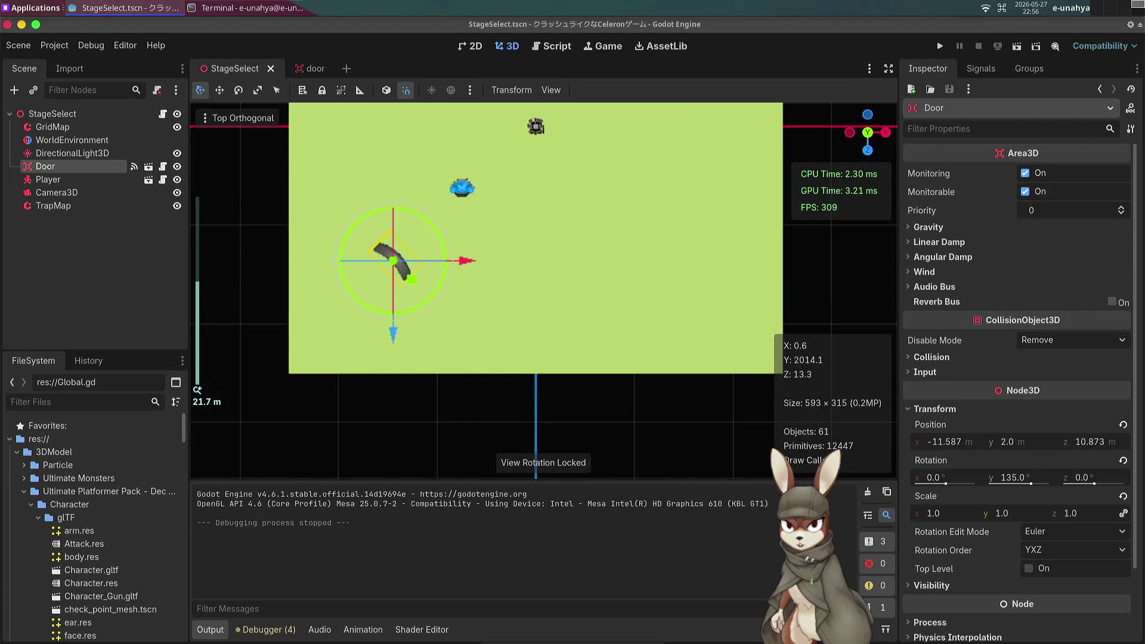
pyautogui.moveTo(1111, 508); pyautogui.dragTo(1122, 508)
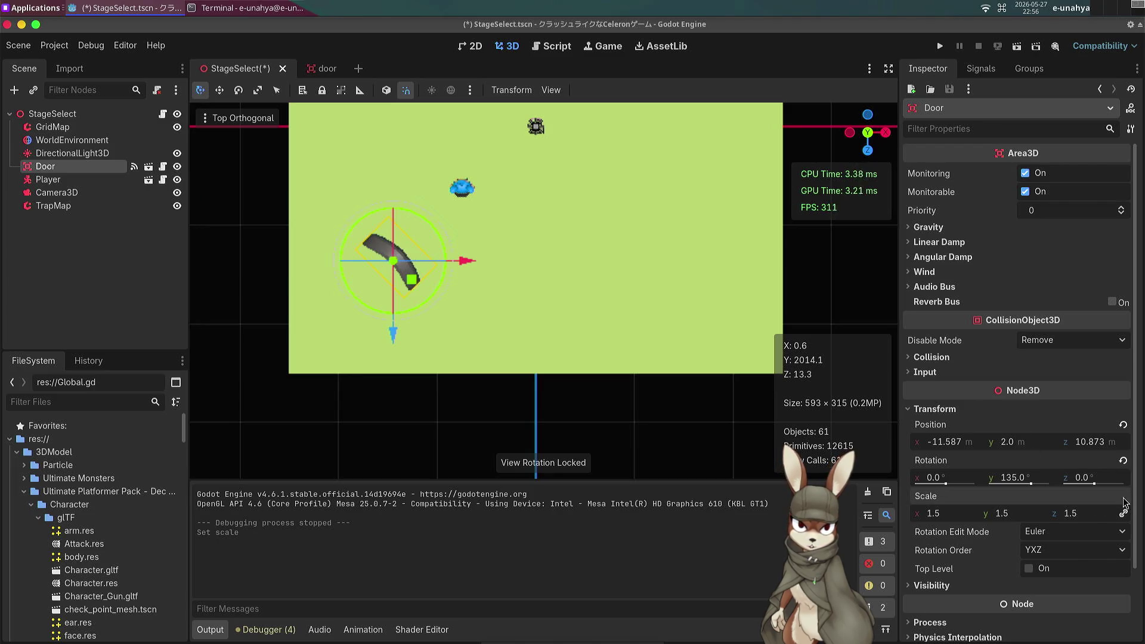
pyautogui.hscroll(5, 470, 267)
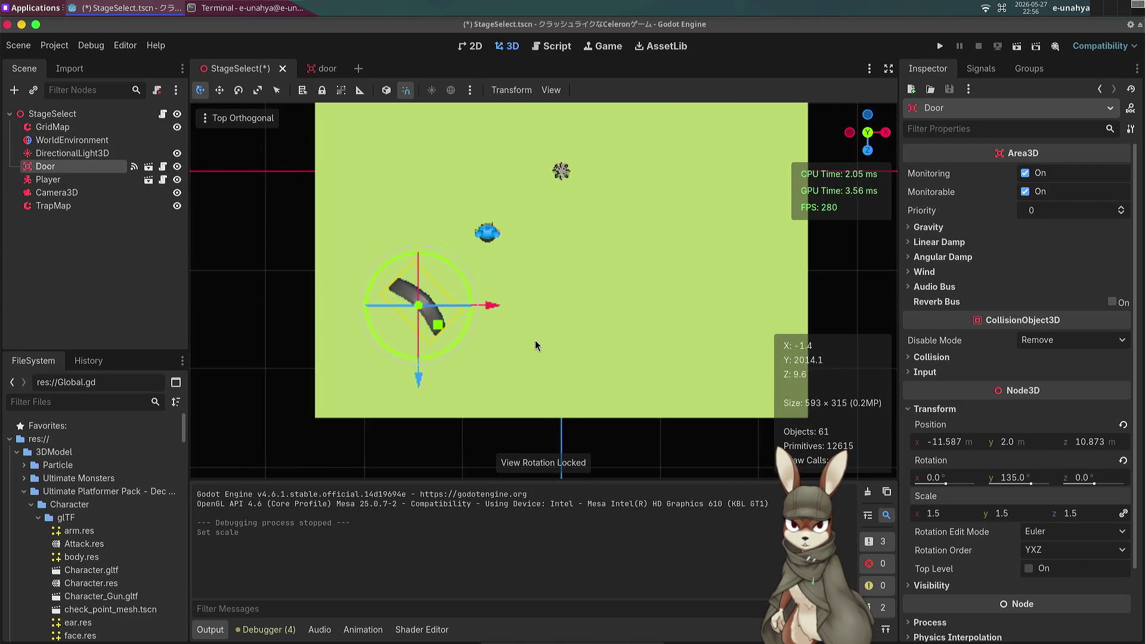
pyautogui.scroll(5, 468, 304)
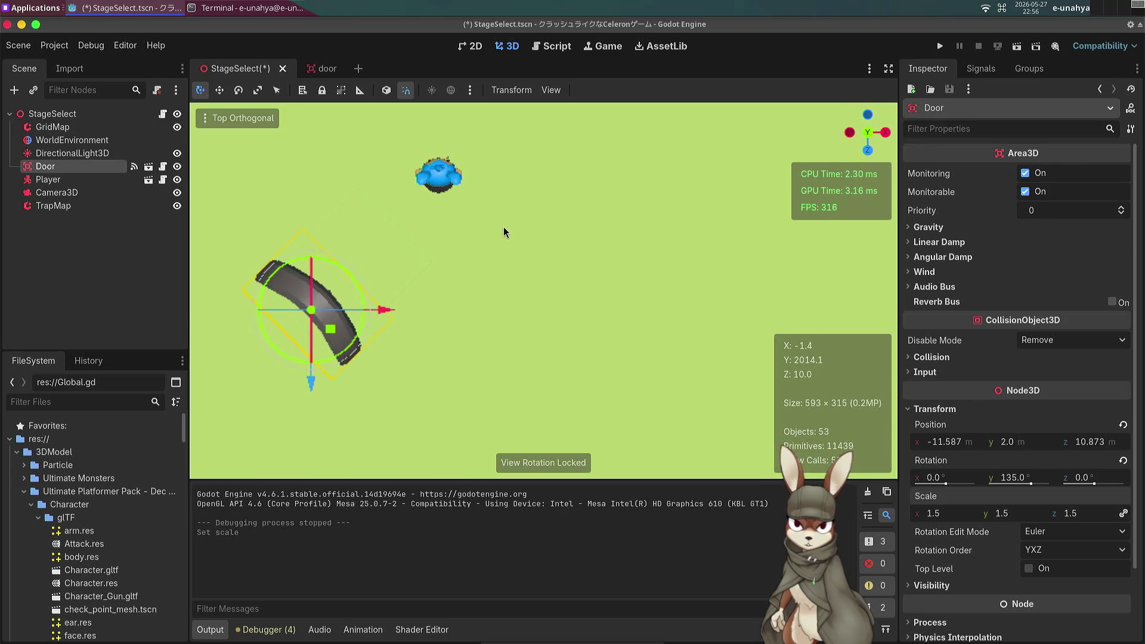
# Switch the viewport to Perspective facing the door and player, then save and run the scene.
pyautogui.click(251, 117)
pyautogui.click(231, 143)
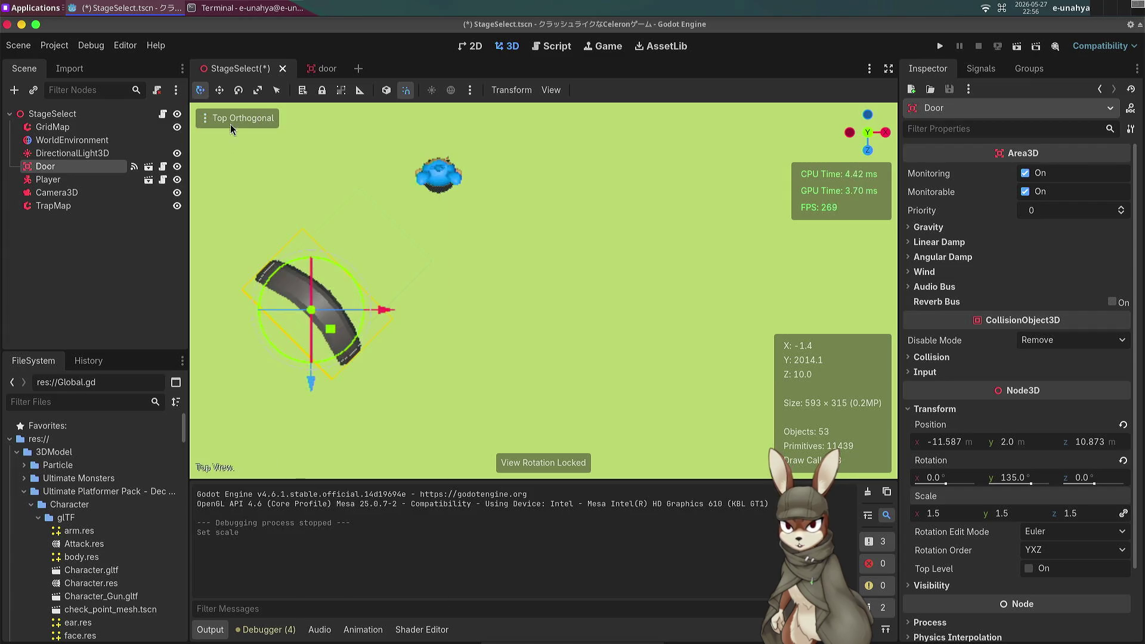
pyautogui.click(231, 123)
pyautogui.click(242, 241)
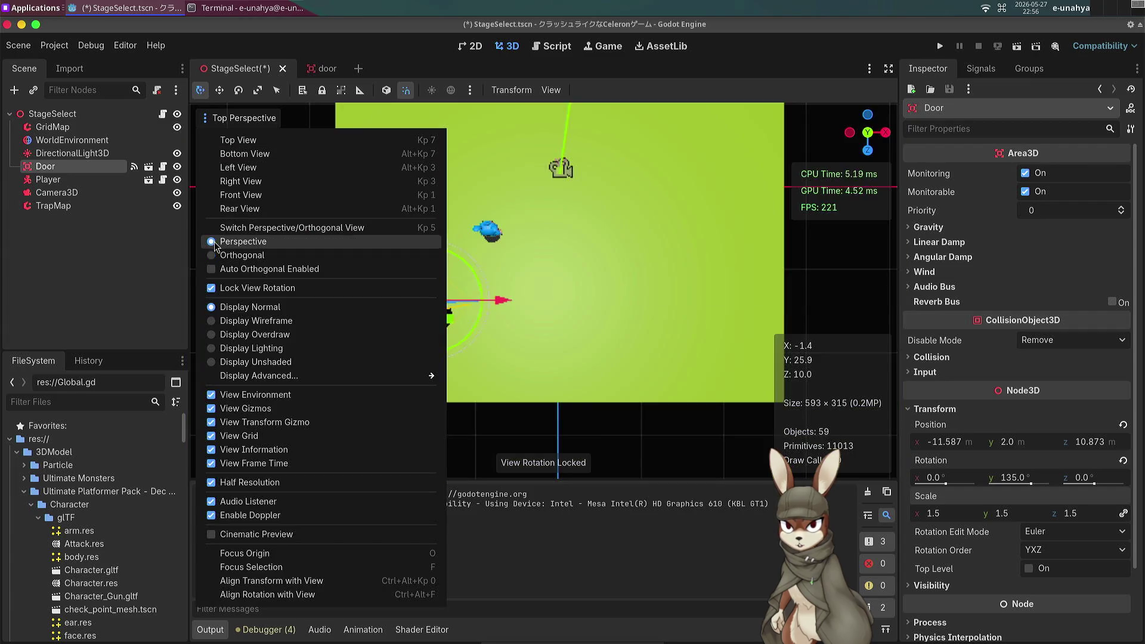
pyautogui.click(497, 299)
pyautogui.moveTo(495, 300); pyautogui.dragTo(495, 300)
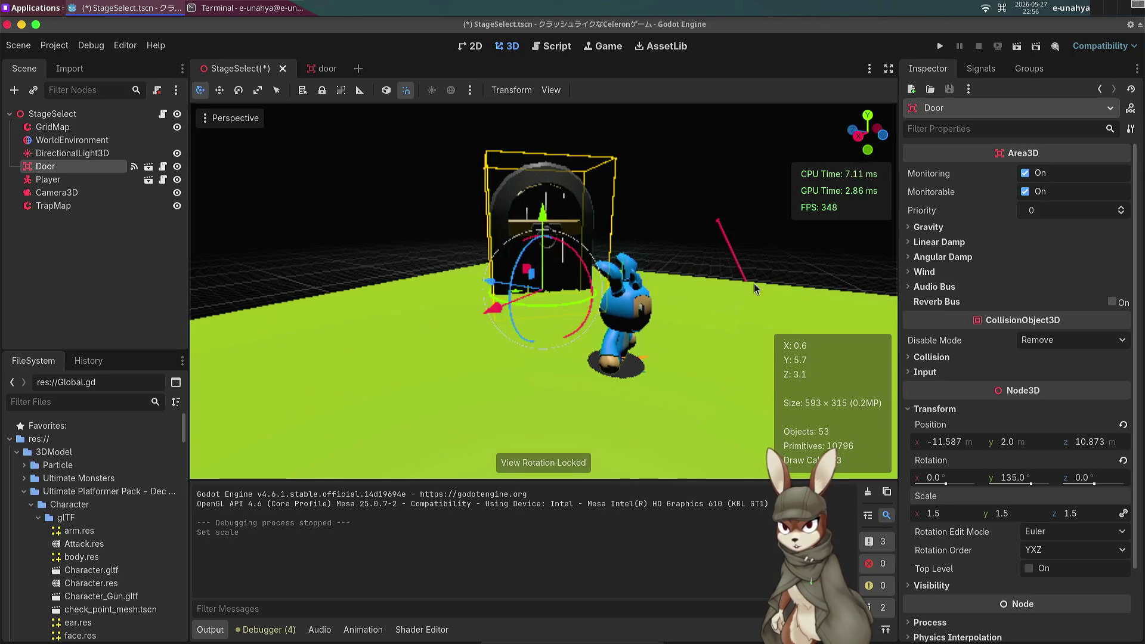
pyautogui.press('F5')
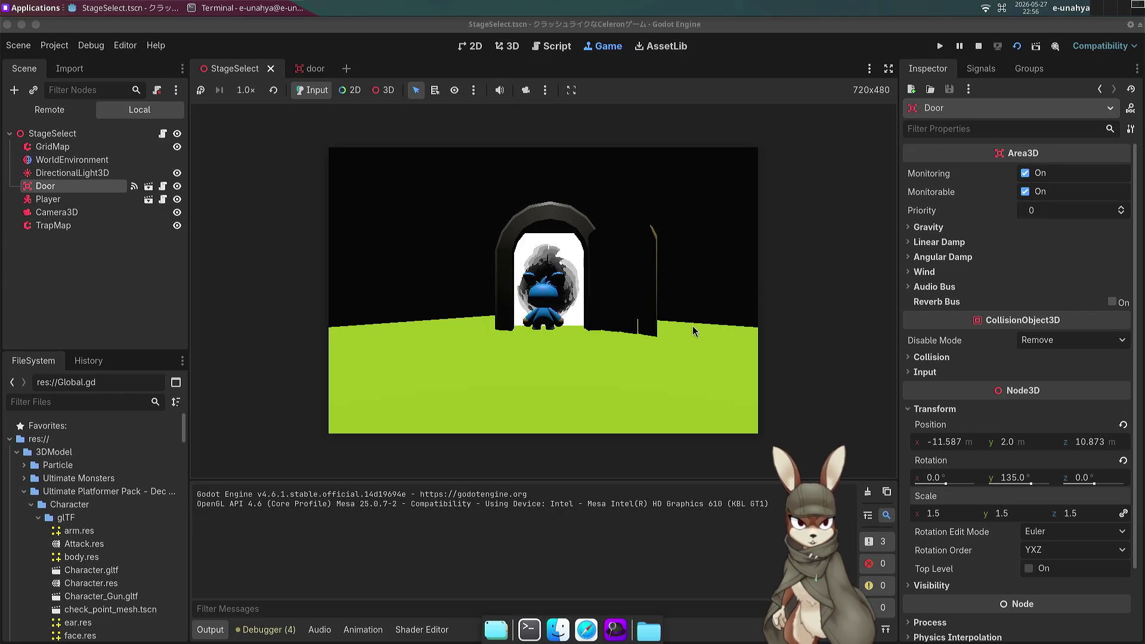
# Stop the game after watching the enlarged door open.
pyautogui.click(979, 46)
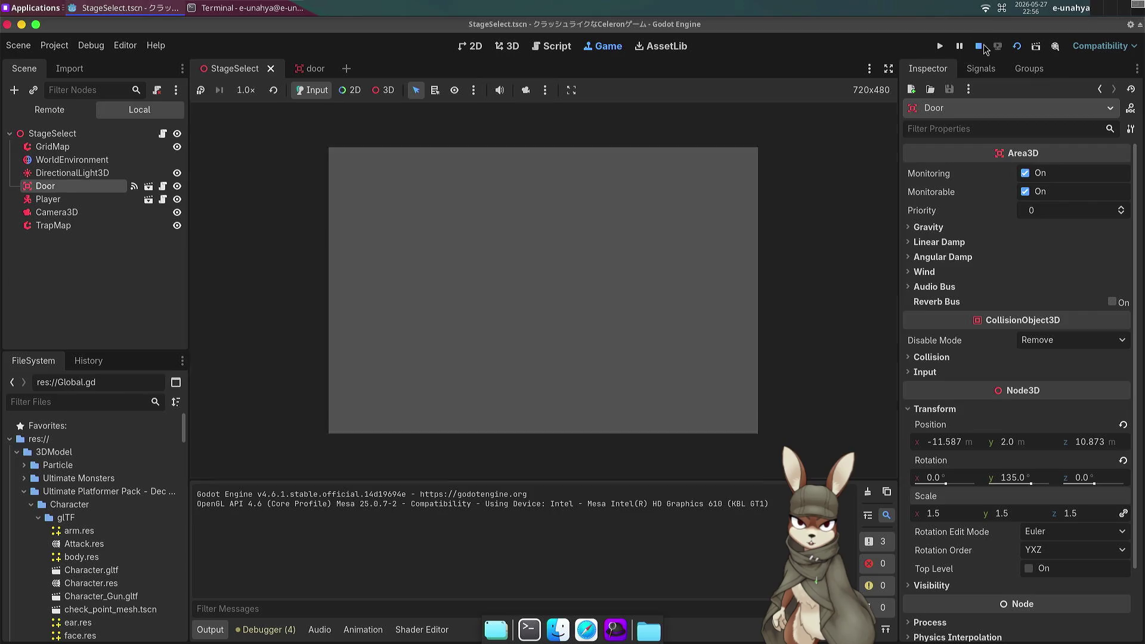
# In the door scene, raise the hole node 0.2 inside the door frame.
pyautogui.click(310, 68)
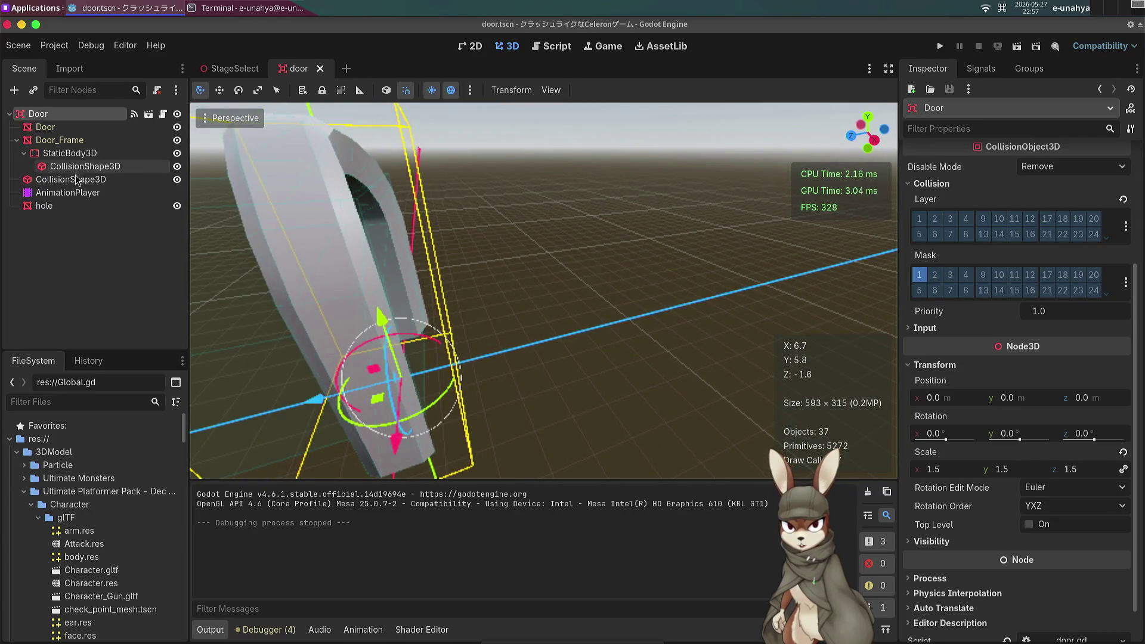
pyautogui.click(72, 206)
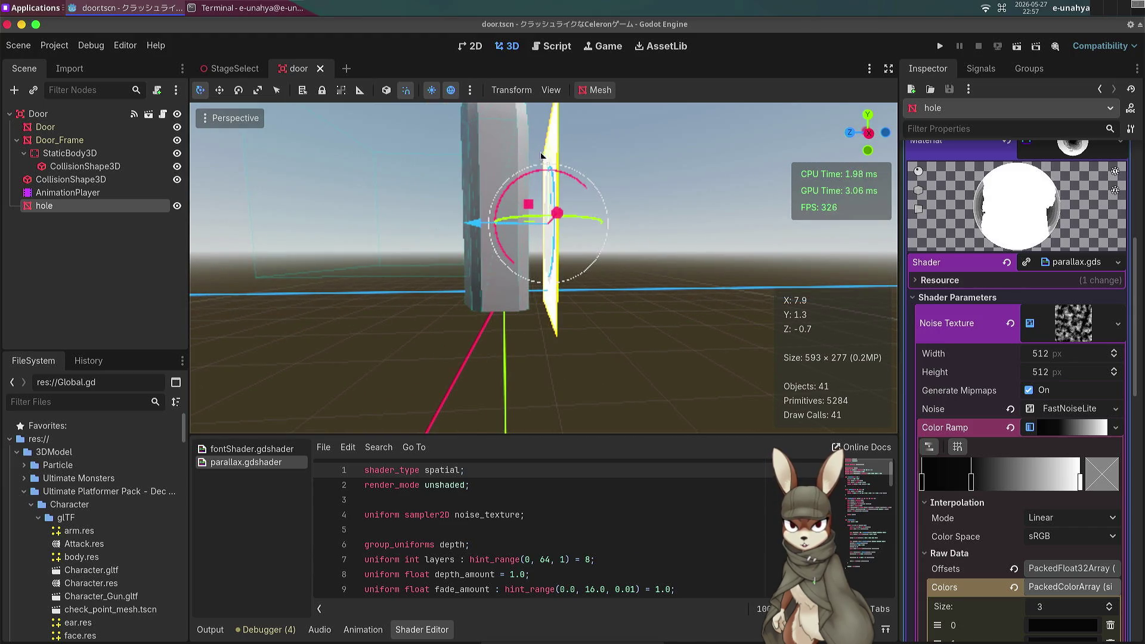
pyautogui.moveTo(548, 141); pyautogui.dragTo(548, 143)
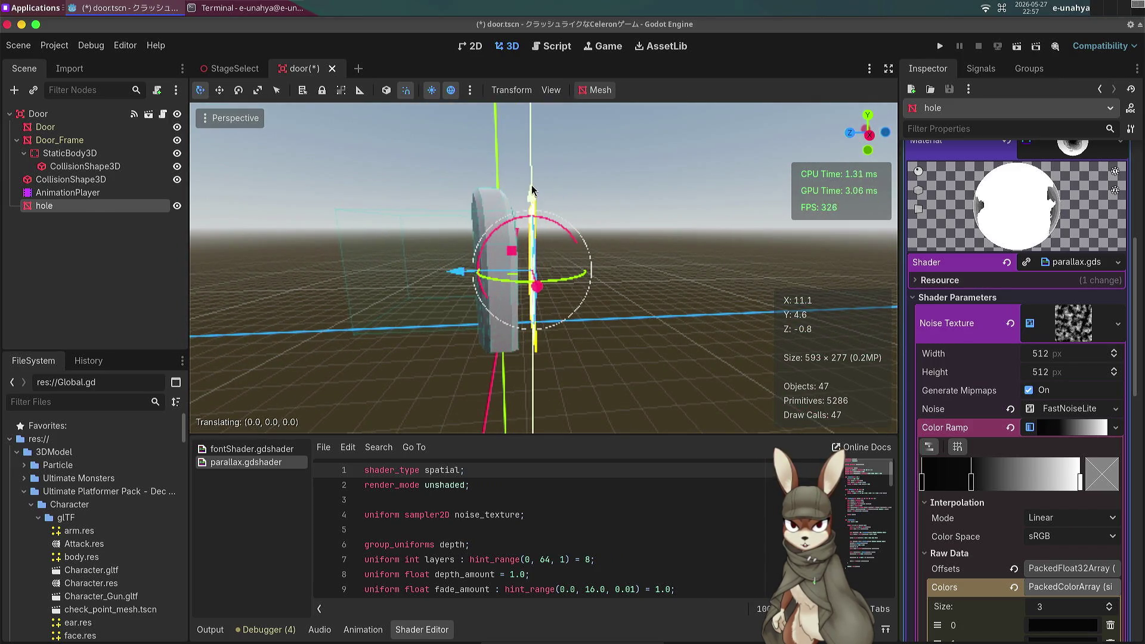
pyautogui.moveTo(529, 188); pyautogui.dragTo(531, 191)
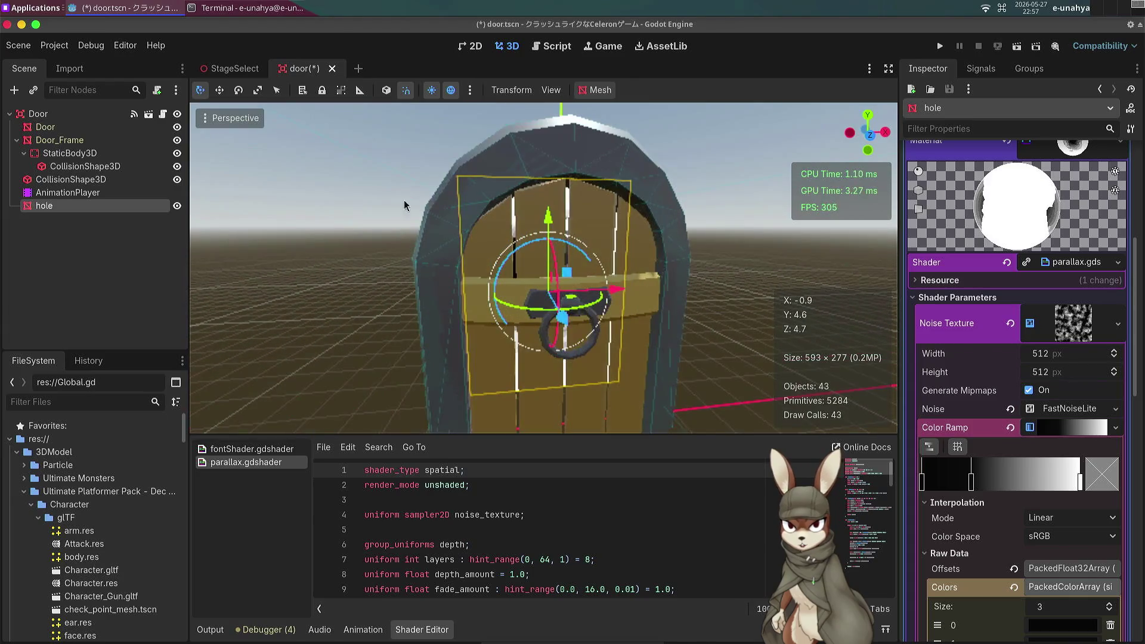
# Save the door scene and return to the StageSelect scene.
pyautogui.click(236, 69)
pyautogui.click(302, 69)
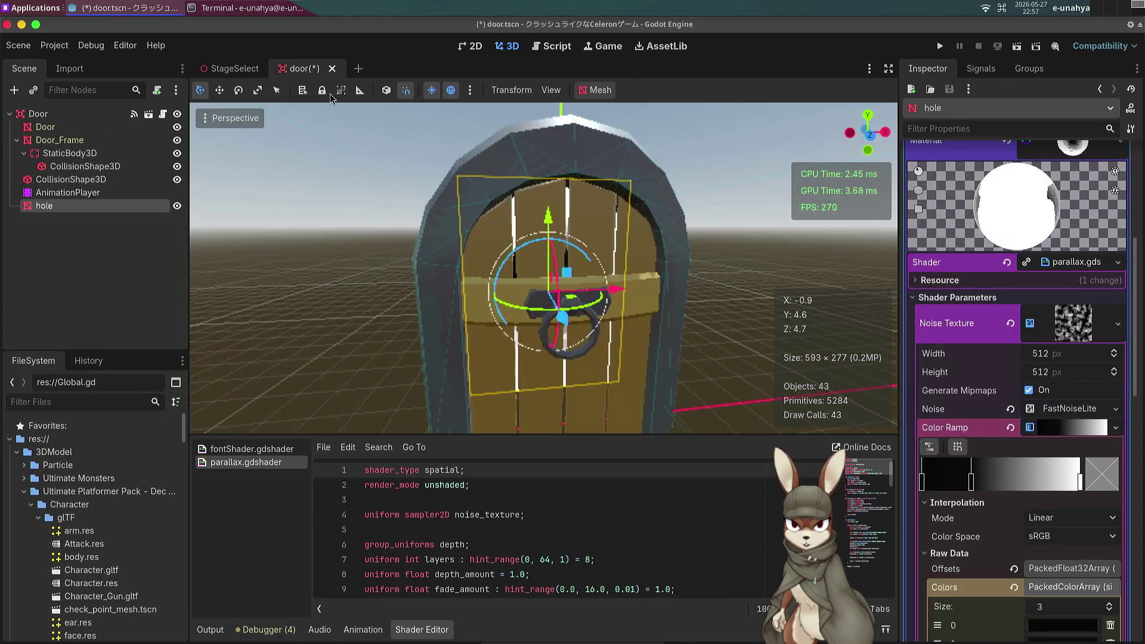
pyautogui.hotkey('ctrl', 's')
pyautogui.hotkey('ctrl', 'Tab')
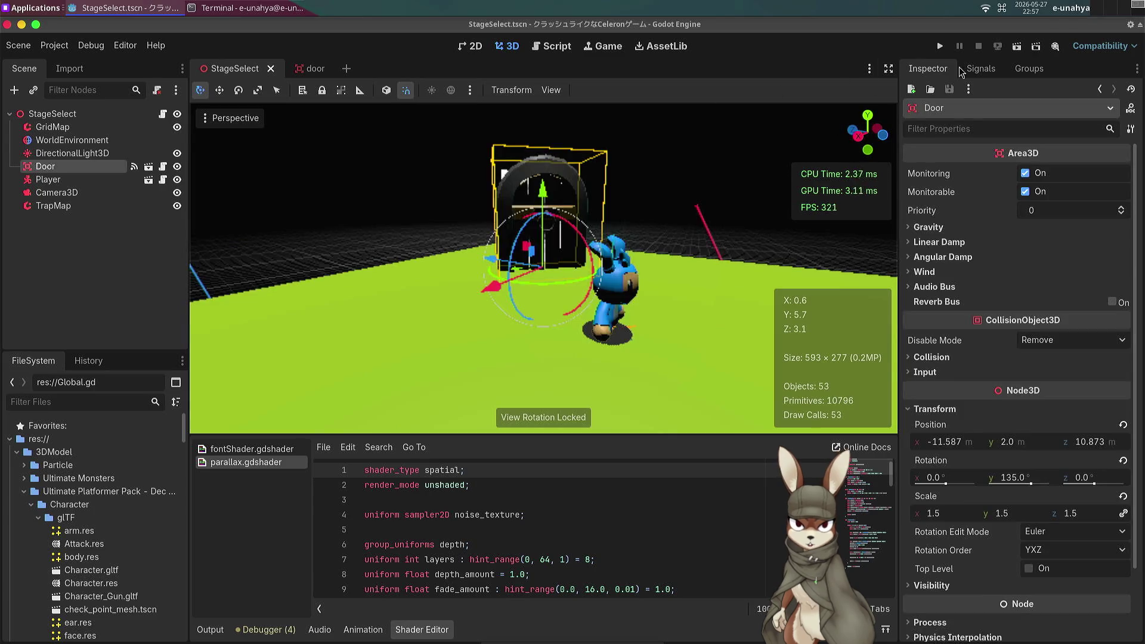
pyautogui.click(1016, 47)
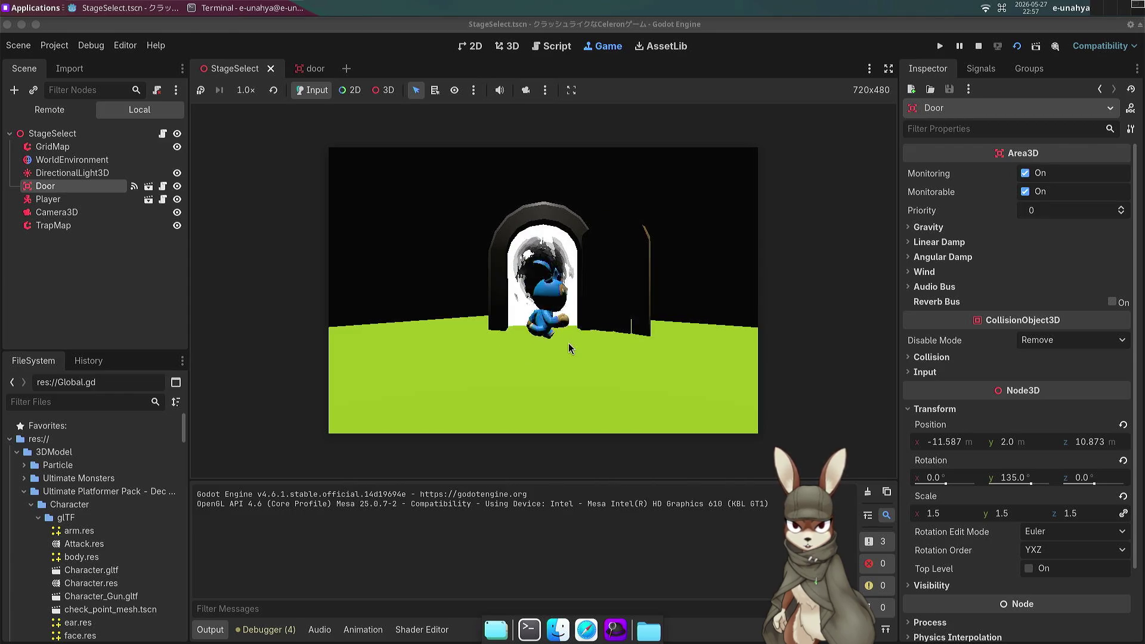
pyautogui.press('Right')
pyautogui.press('Up')
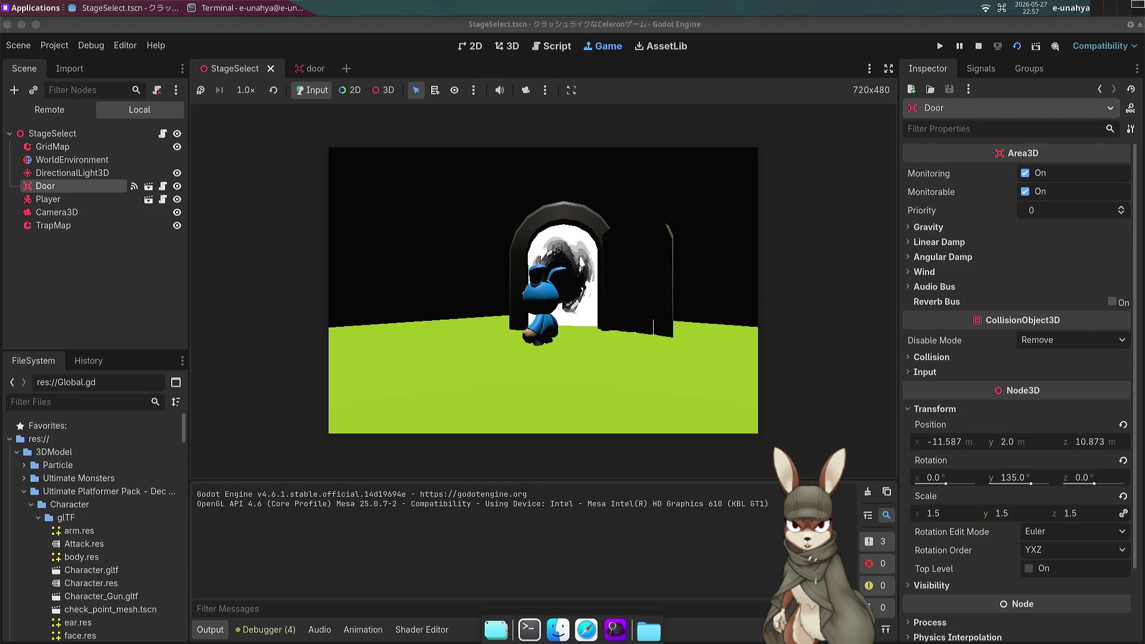
pyautogui.click(978, 46)
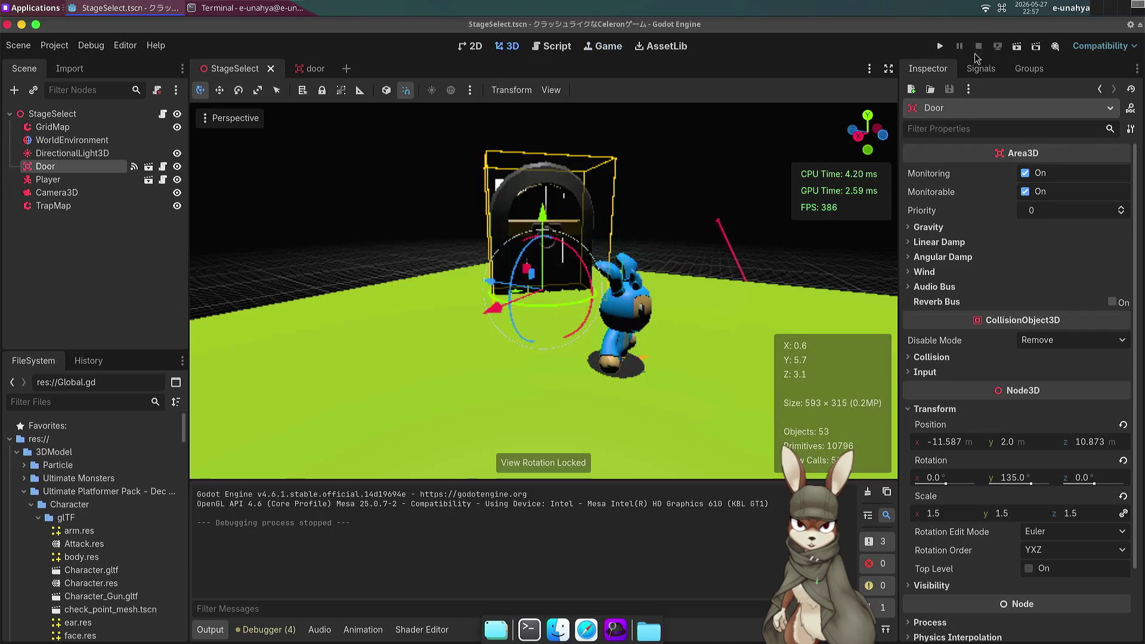
# Open door.gd and add a new line after the onready variables.
pyautogui.click(300, 70)
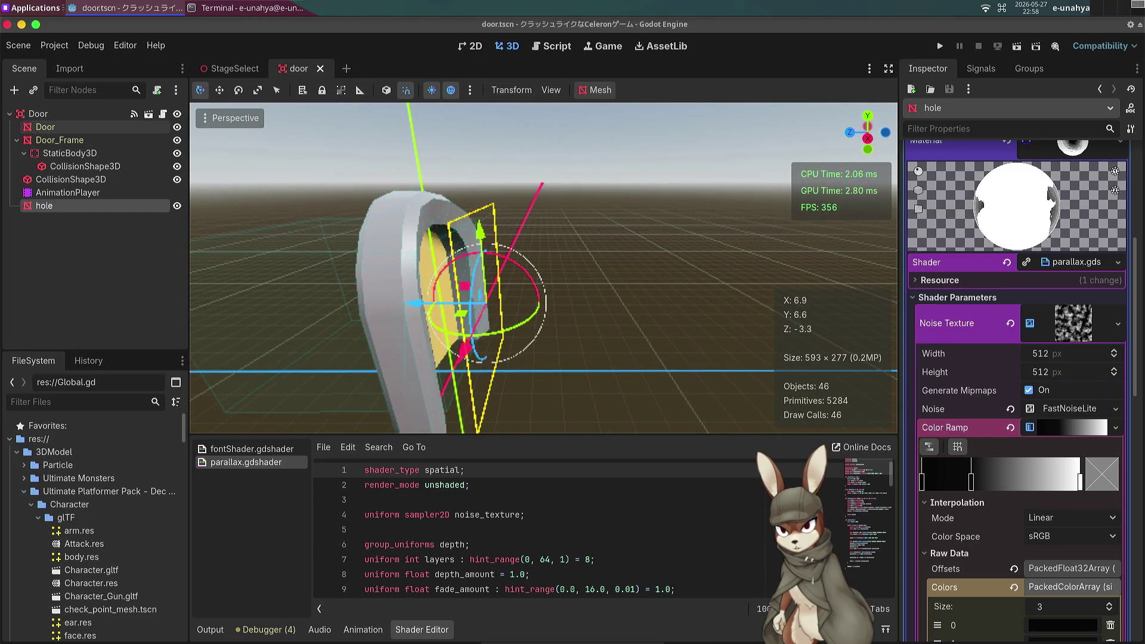
pyautogui.click(135, 113)
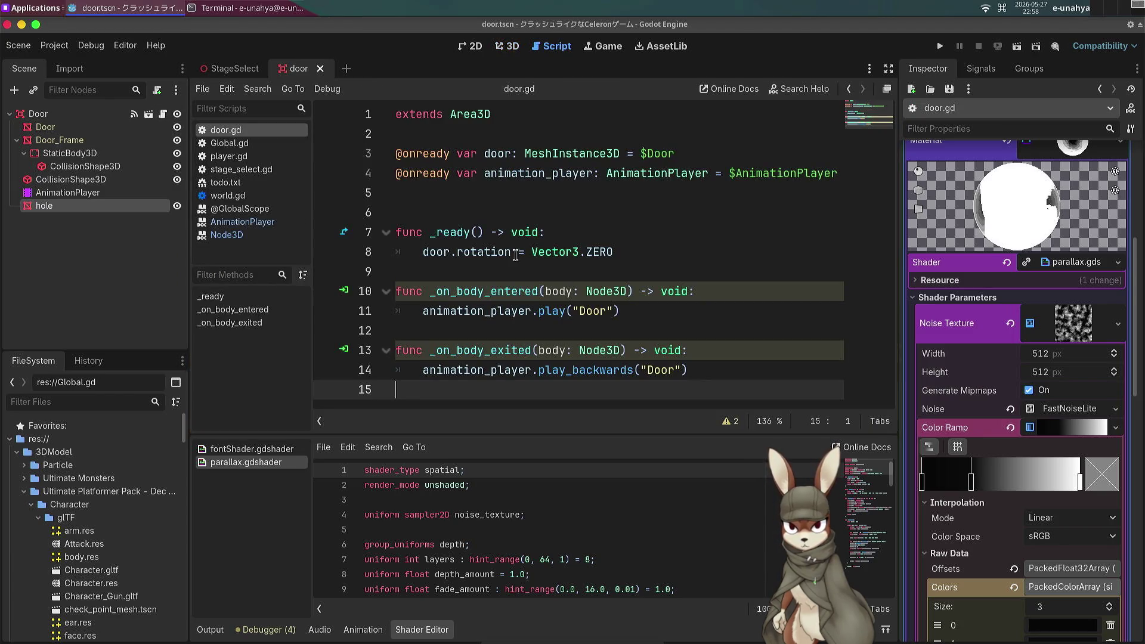
pyautogui.click(497, 189)
pyautogui.press('Return')
pyautogui.write('@')
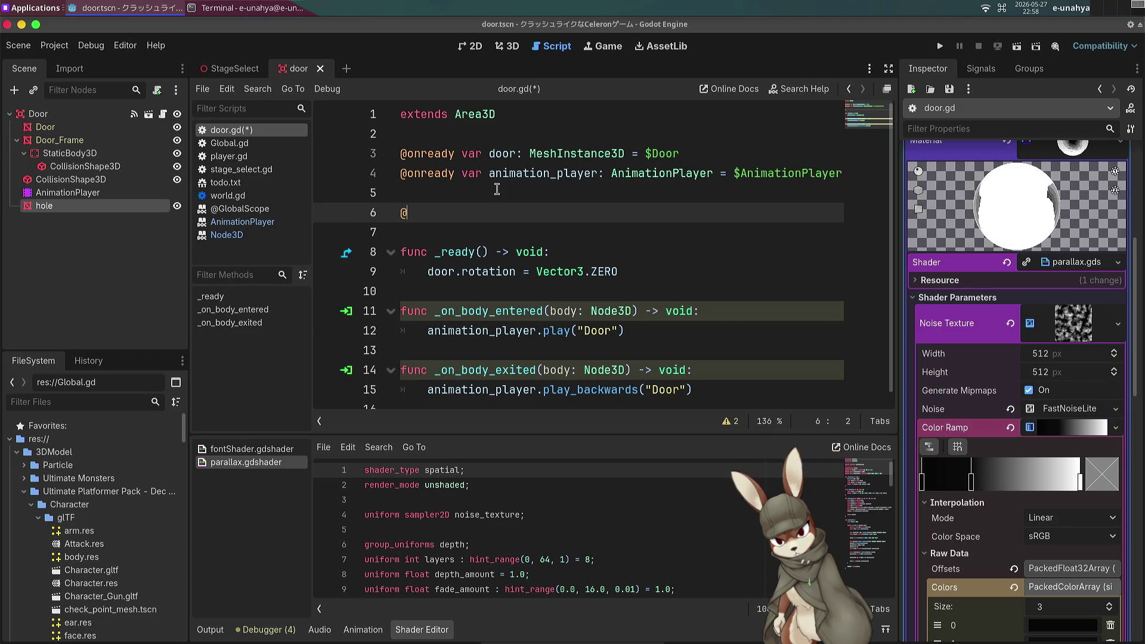
pyautogui.write('export var t')
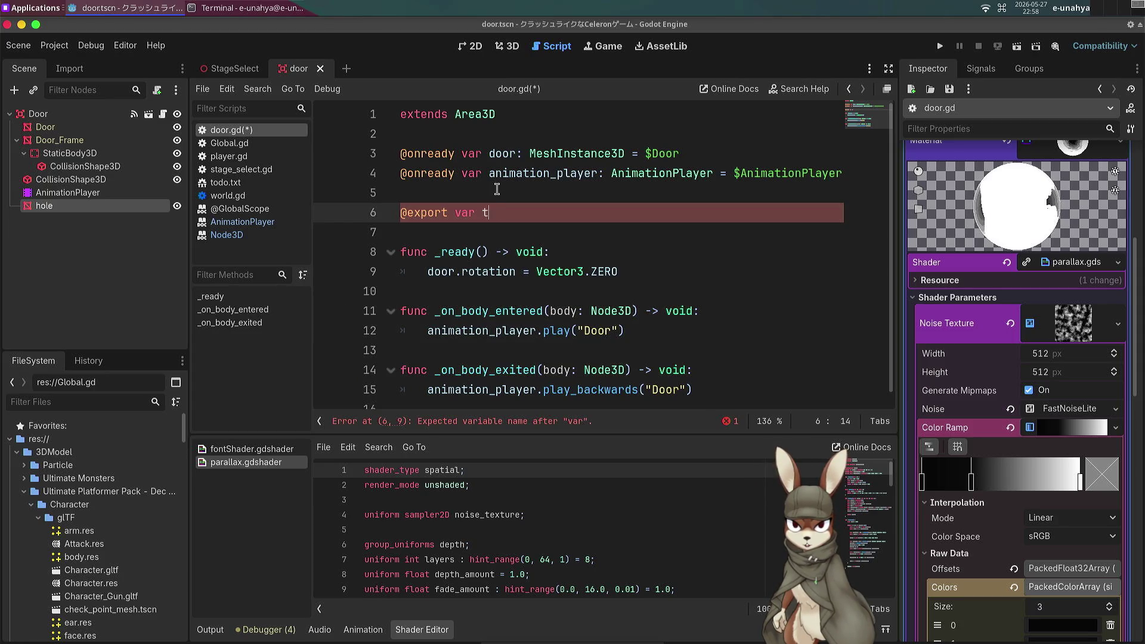
pyautogui.write('o_stage : \\')
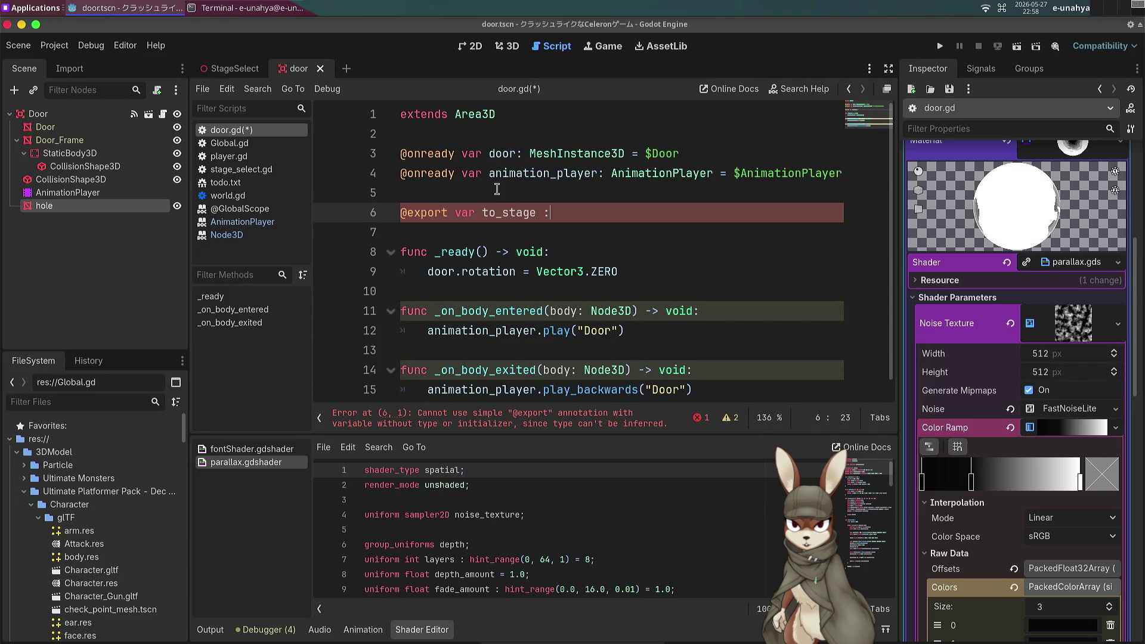
pyautogui.press('BackSpace')
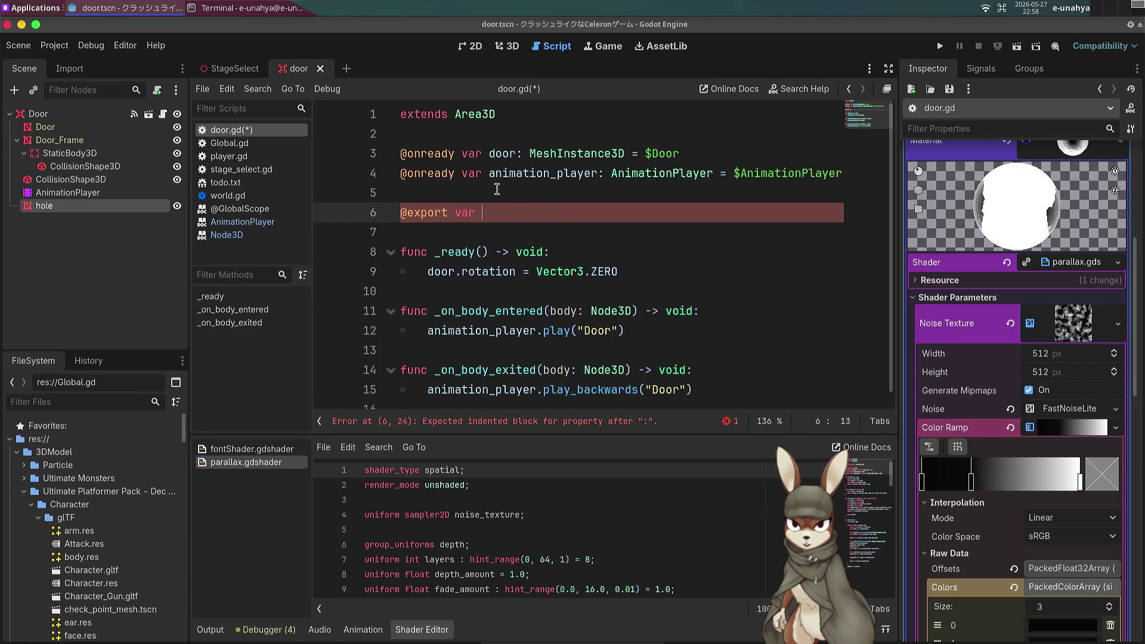
pyautogui.press('BackSpace')
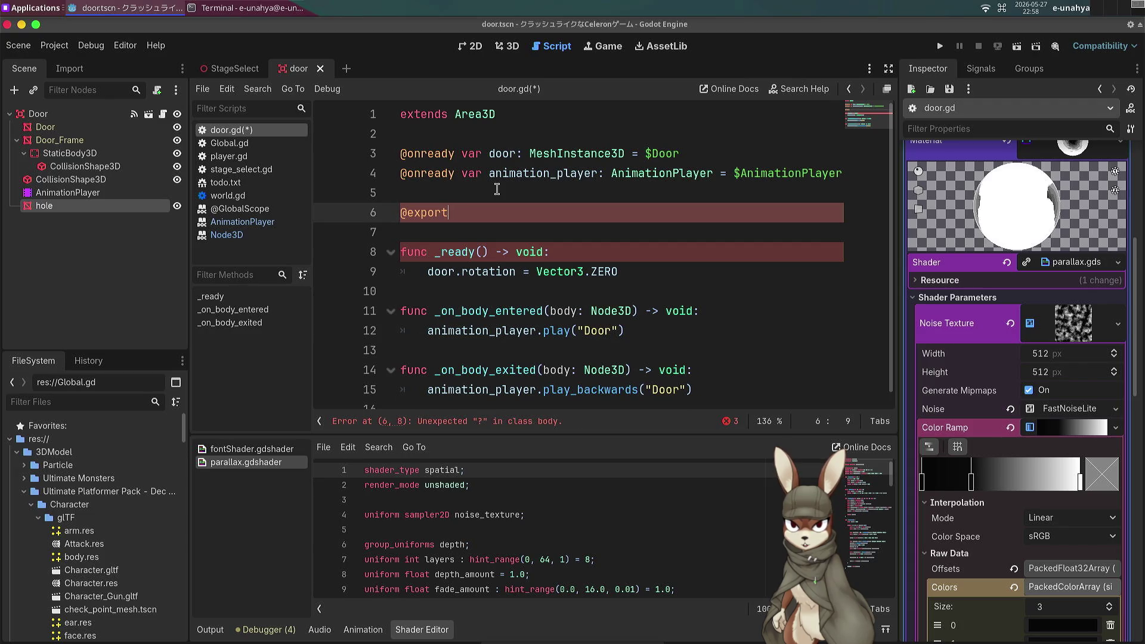
pyautogui.write('_?')
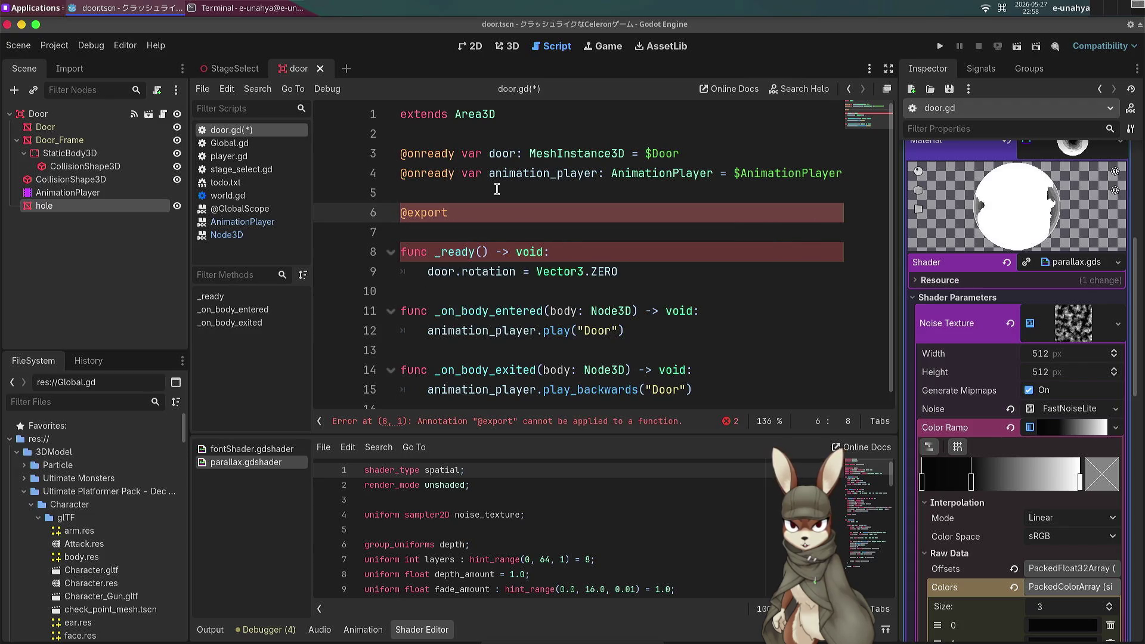
pyautogui.press('BackSpace')
pyautogui.write('_fi')
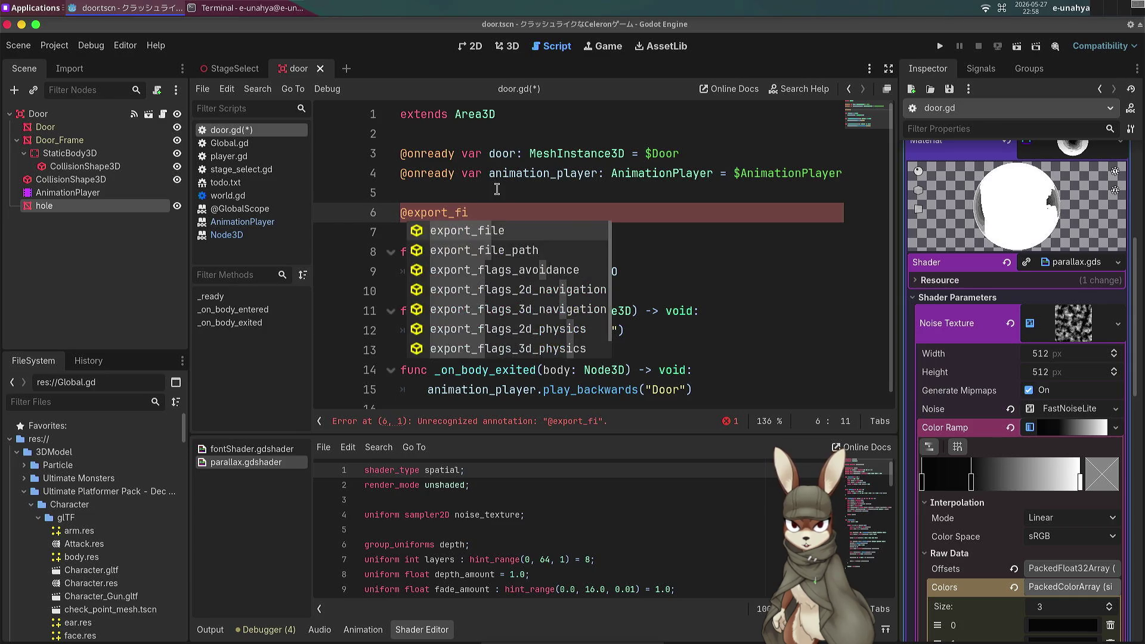
pyautogui.press('Return')
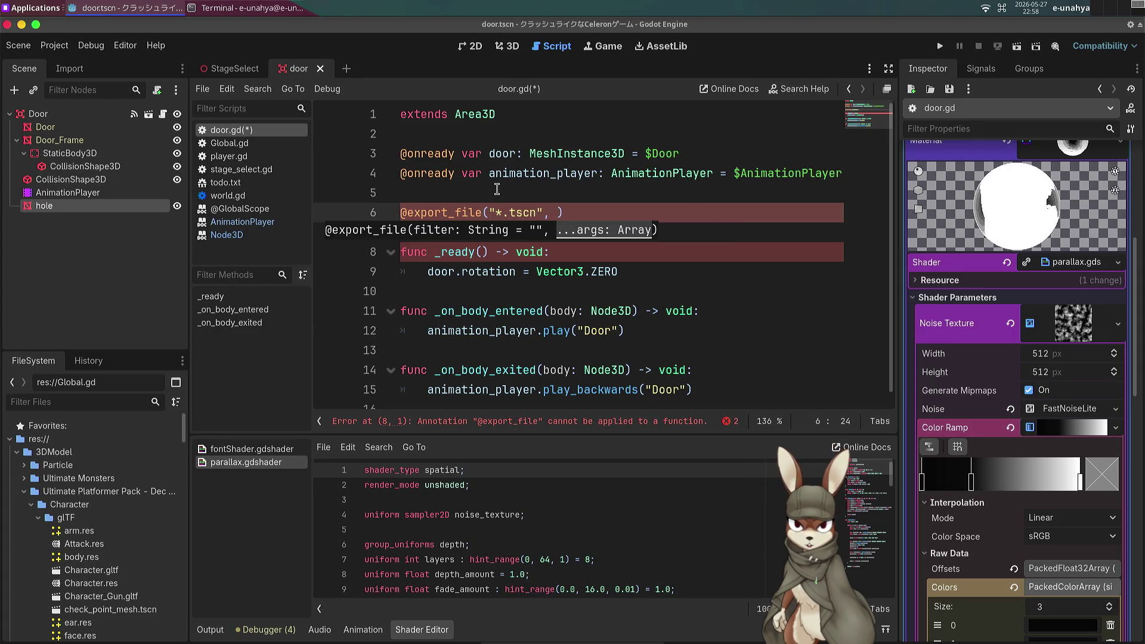
pyautogui.write(') var to_stat')
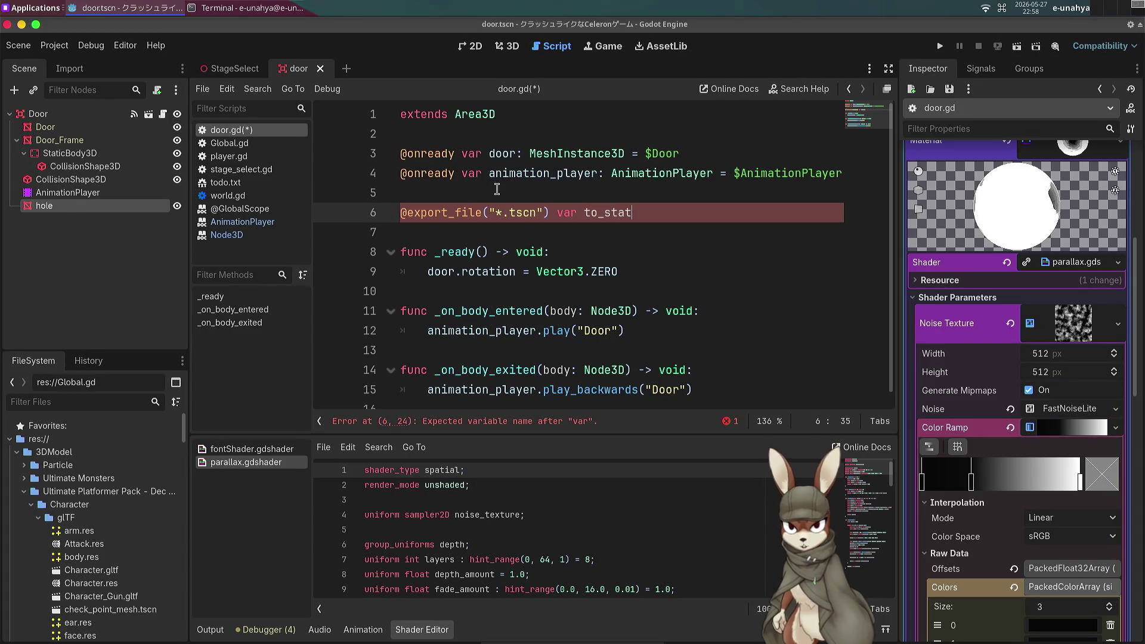
pyautogui.press('BackSpace')
pyautogui.write('ge')
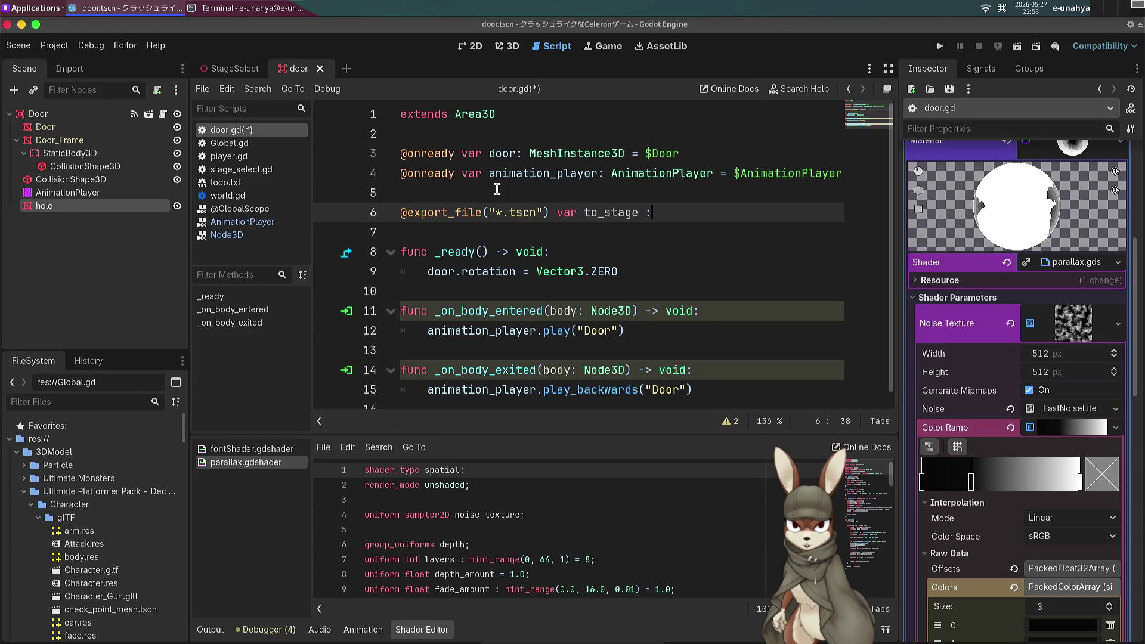
pyautogui.write(' = null')
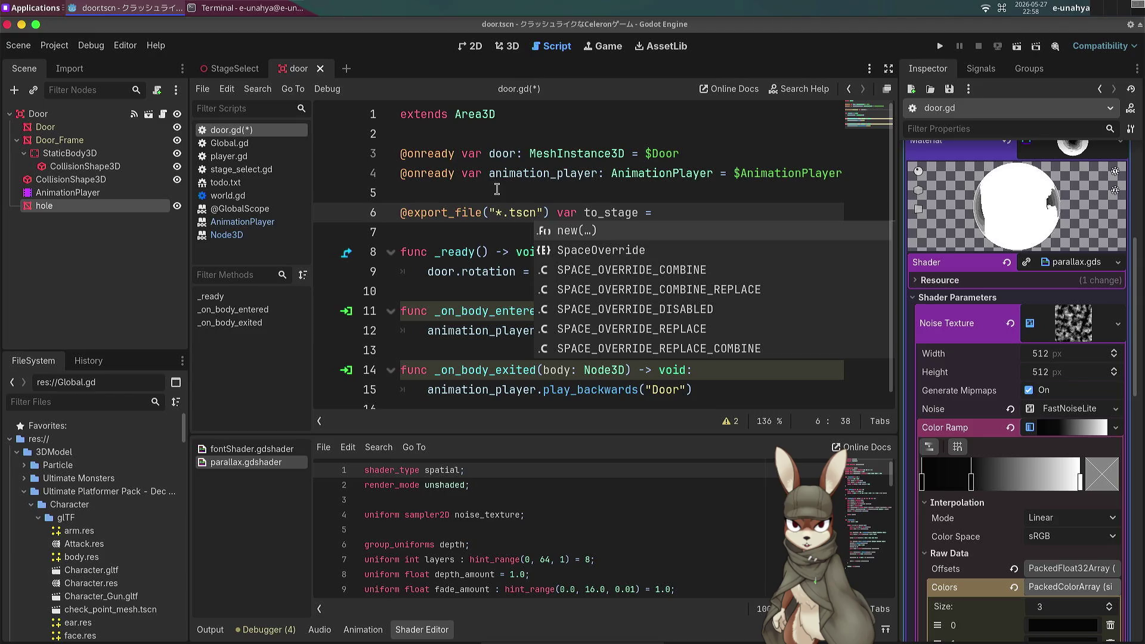
pyautogui.press('Return')
pyautogui.press('BackSpace')
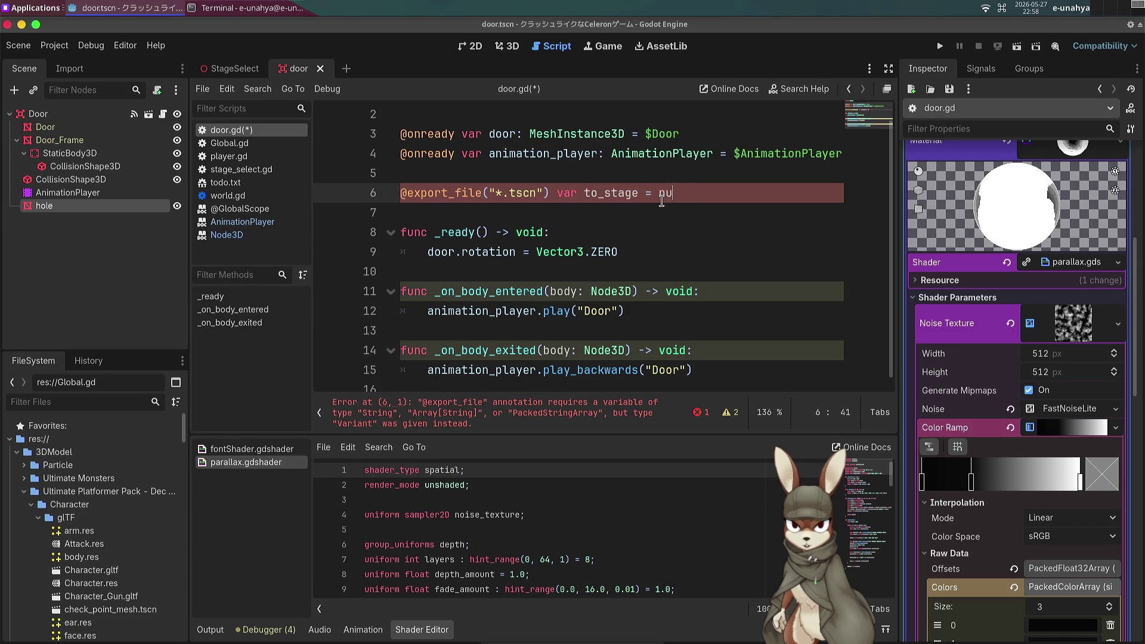
pyautogui.hotkey('ctrl', 's')
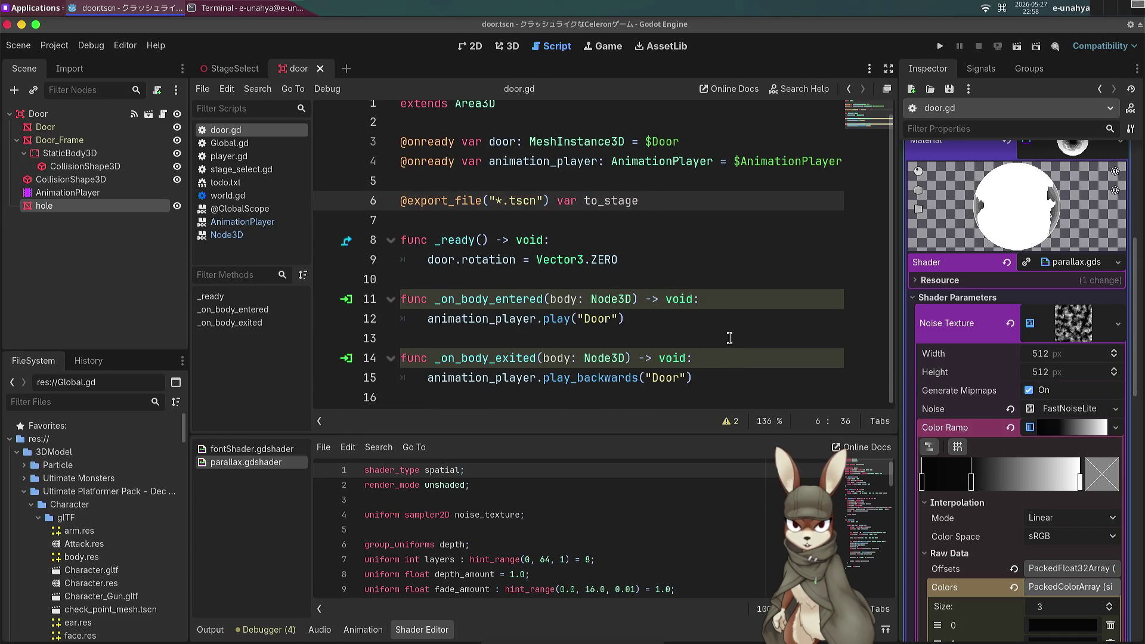
# Tidy the empty lines after line 15 of door.gd and save the script.
pyautogui.click(709, 381)
pyautogui.press('Return')
pyautogui.press('Return')
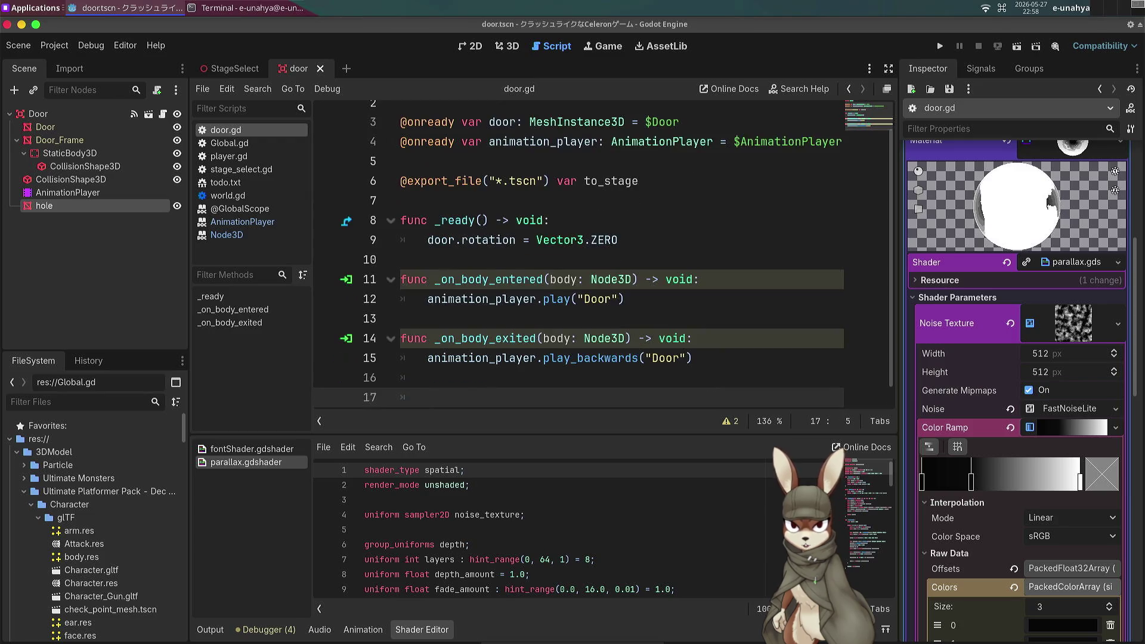
pyautogui.click(710, 378)
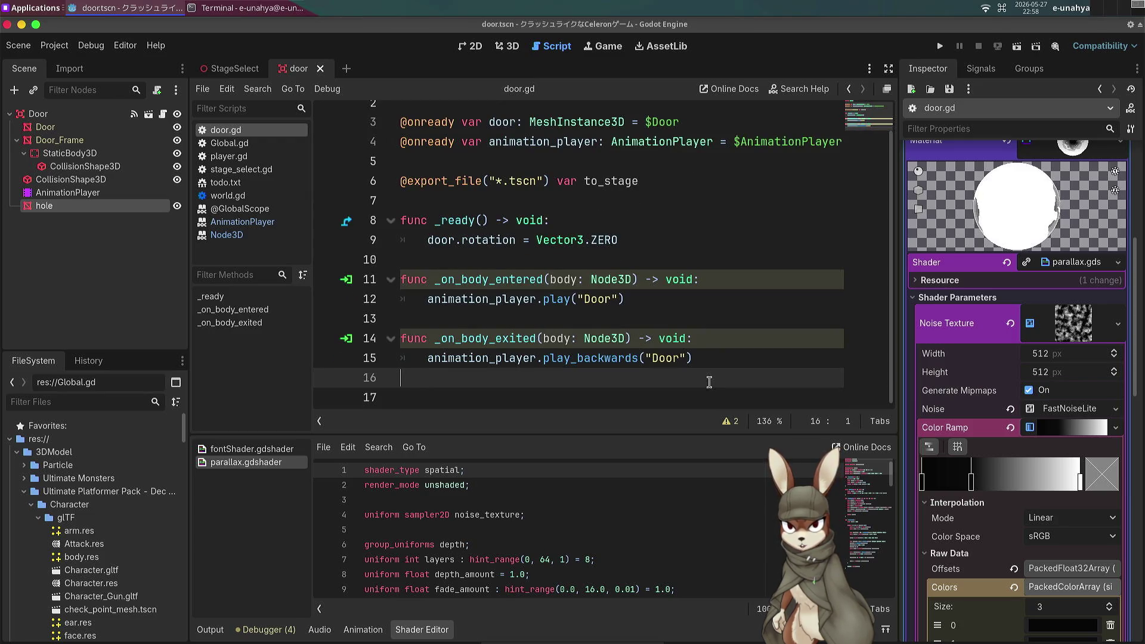
pyautogui.press('Down')
pyautogui.press('Return')
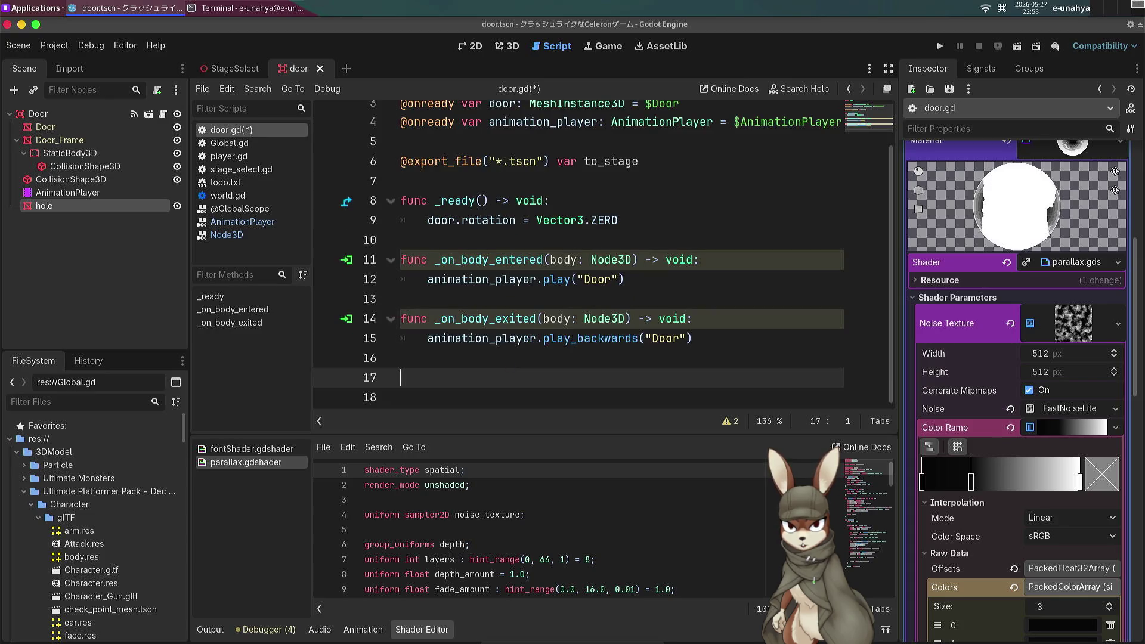
pyautogui.hotkey('ctrl', 's')
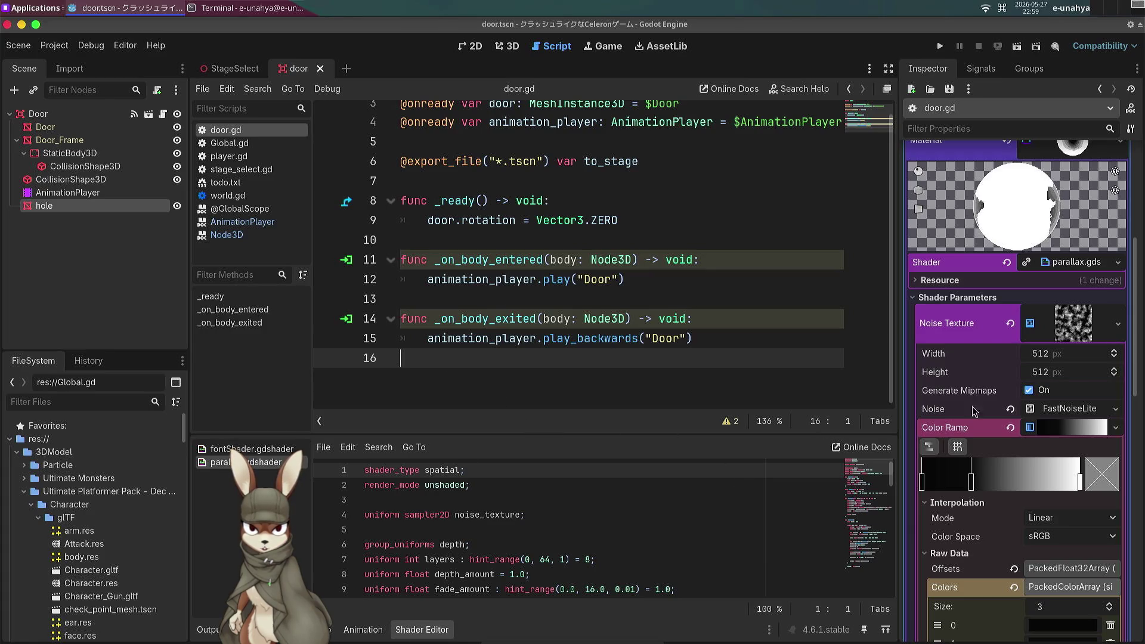
# Select the hole node and show the door scene in the 3D view.
pyautogui.scroll(-3, 962, 519)
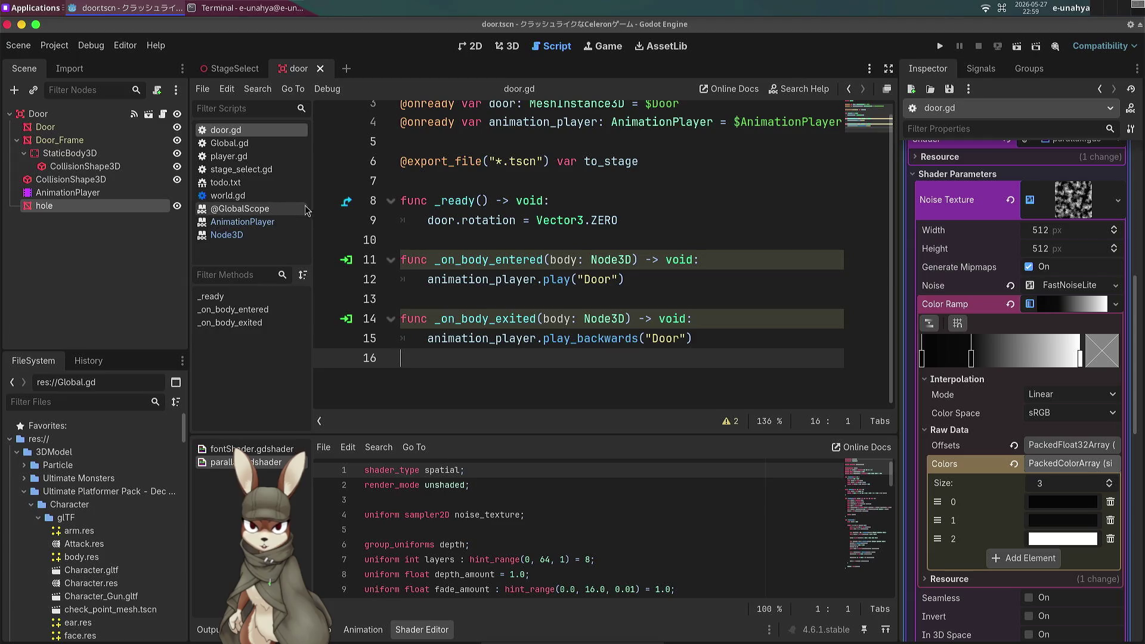
pyautogui.click(66, 114)
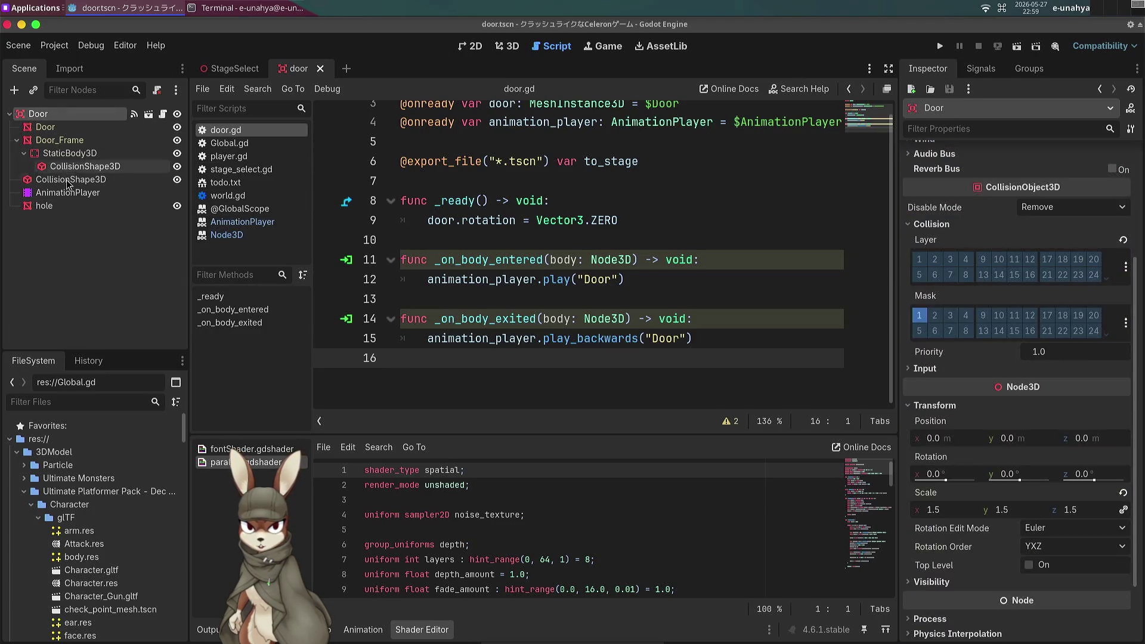
pyautogui.click(71, 205)
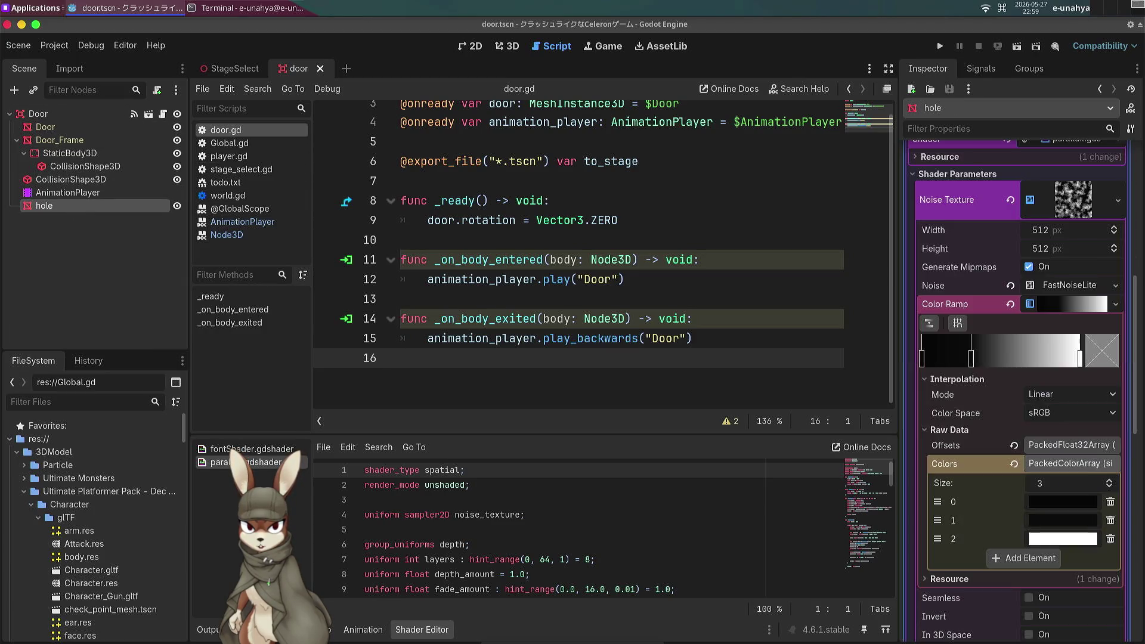
pyautogui.click(509, 53)
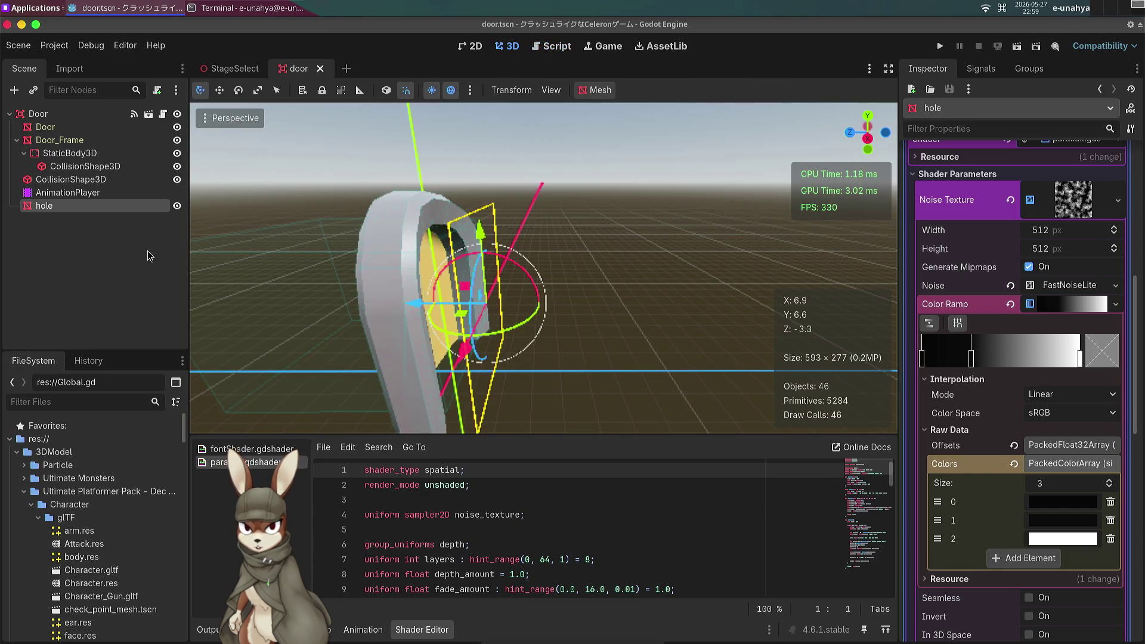
# Add an Area3D child under hole and rename it GotoStage.
pyautogui.hotkey('ctrl', 'a')
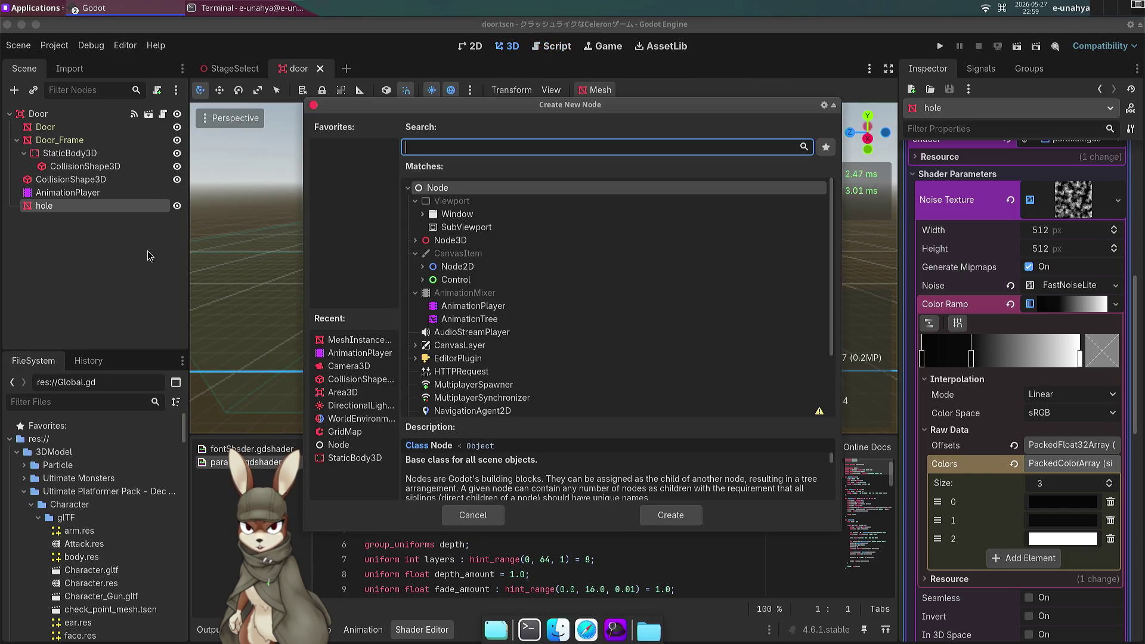
pyautogui.write('area')
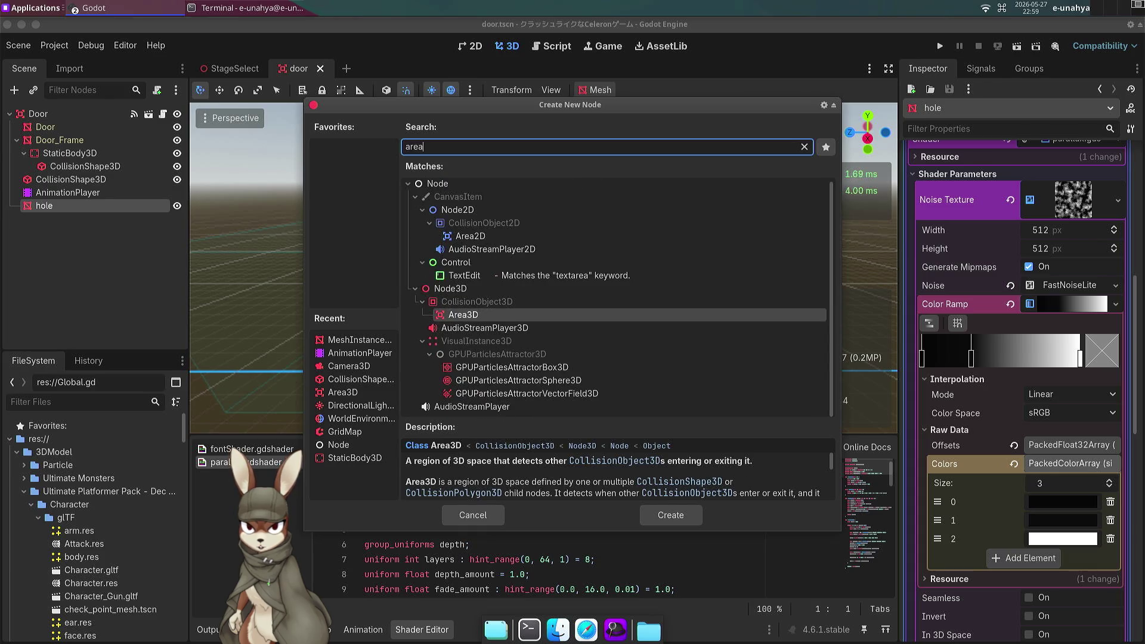
pyautogui.press('Return')
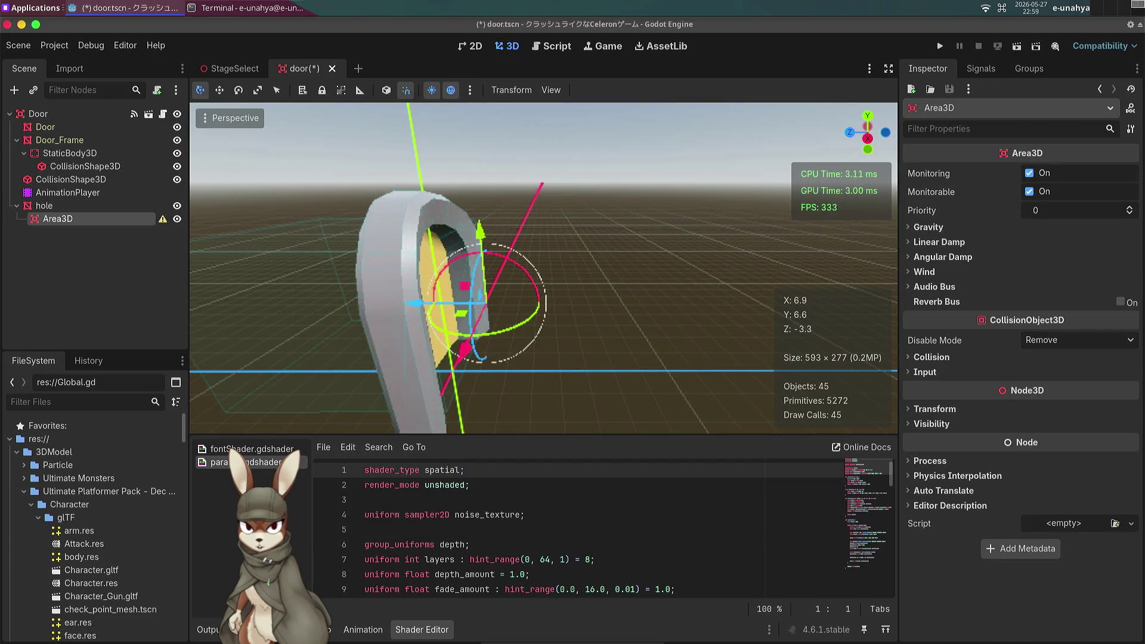
pyautogui.click(119, 216)
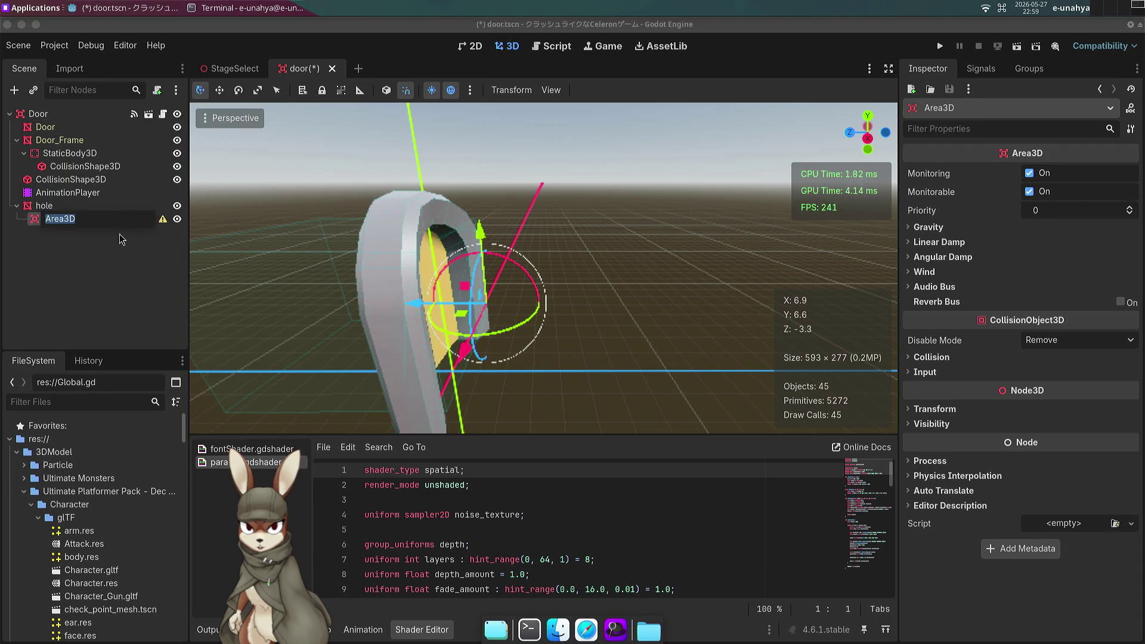
pyautogui.write('Got')
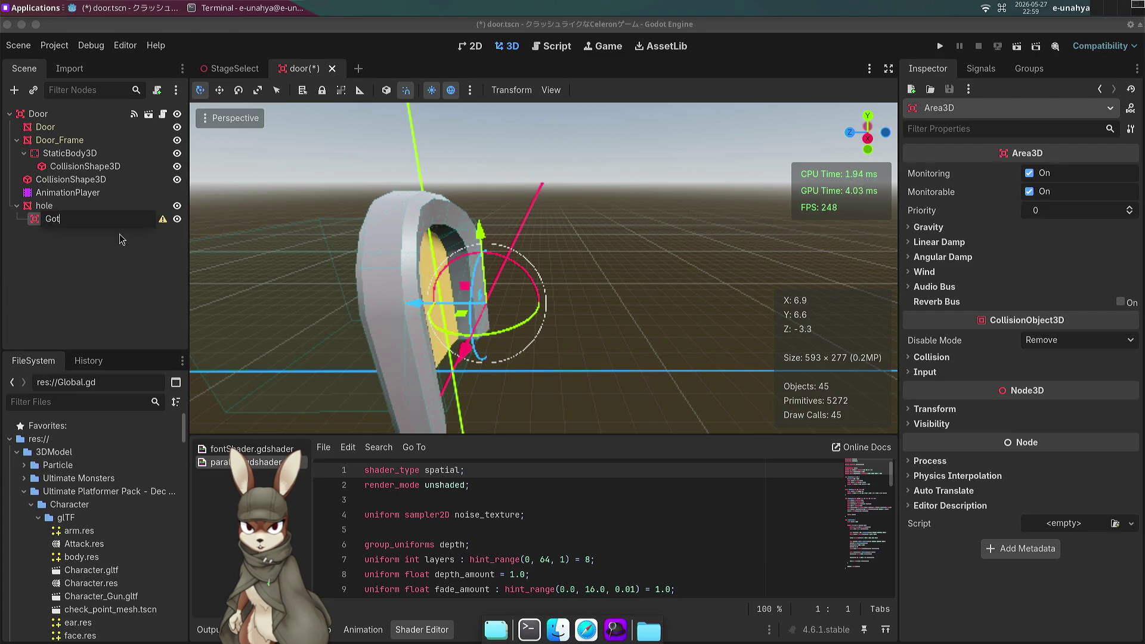
pyautogui.write('oS')
pyautogui.write('tage')
pyautogui.press('Return')
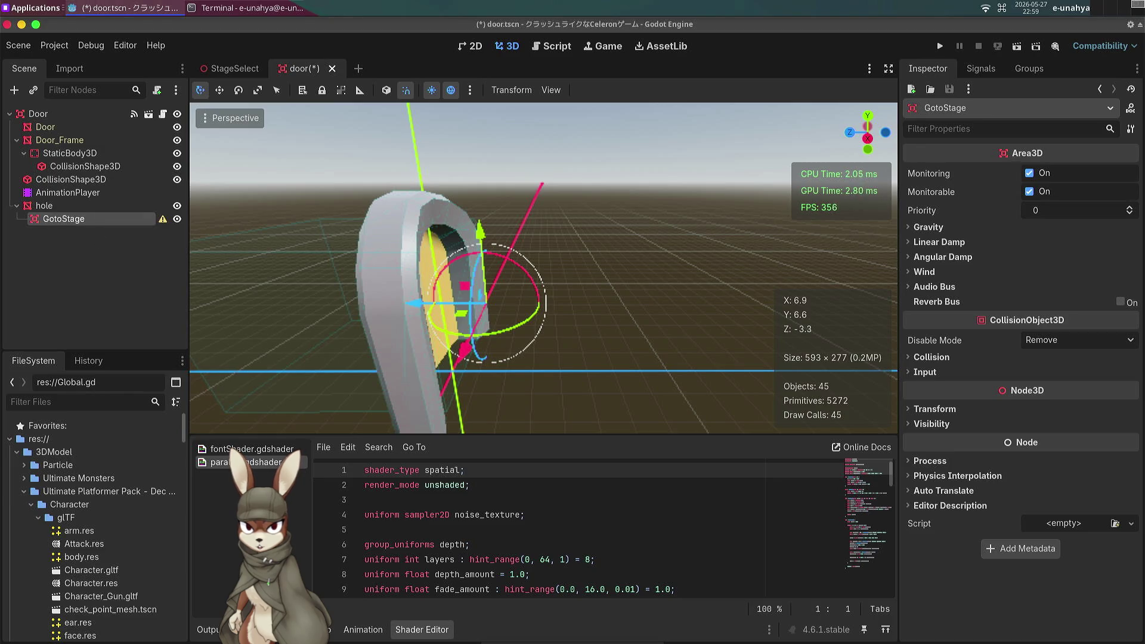
pyautogui.hotkey('ctrl', 'a')
# Add a CollisionShape3D with a BoxShape3D under GotoStage.
pyautogui.write('collision')
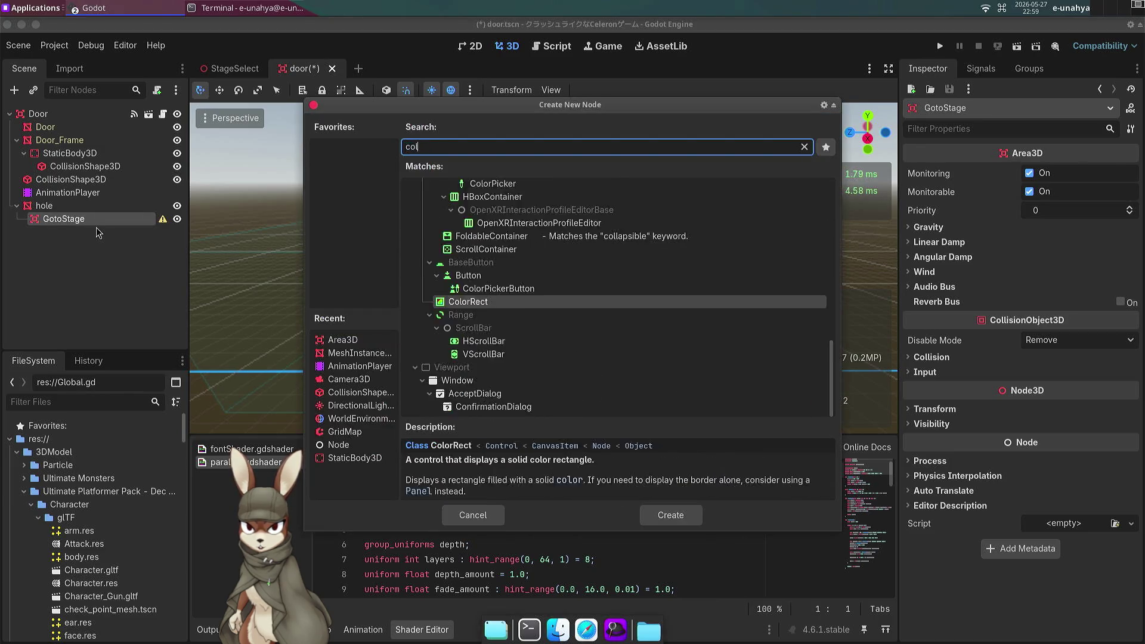
pyautogui.press('Return')
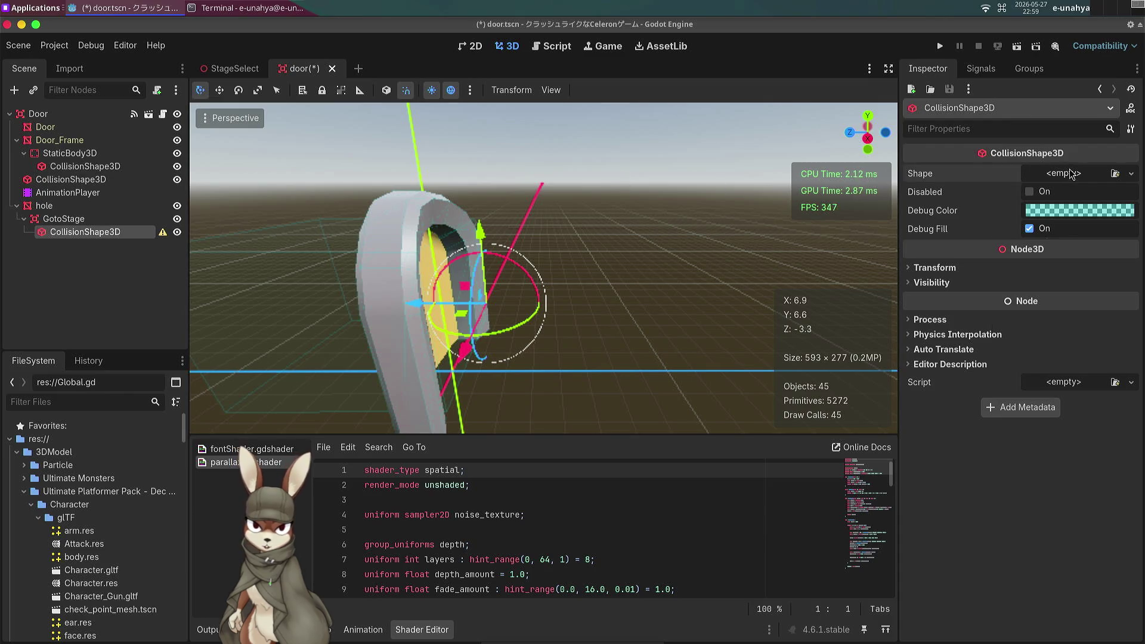
pyautogui.click(1064, 173)
pyautogui.click(1067, 232)
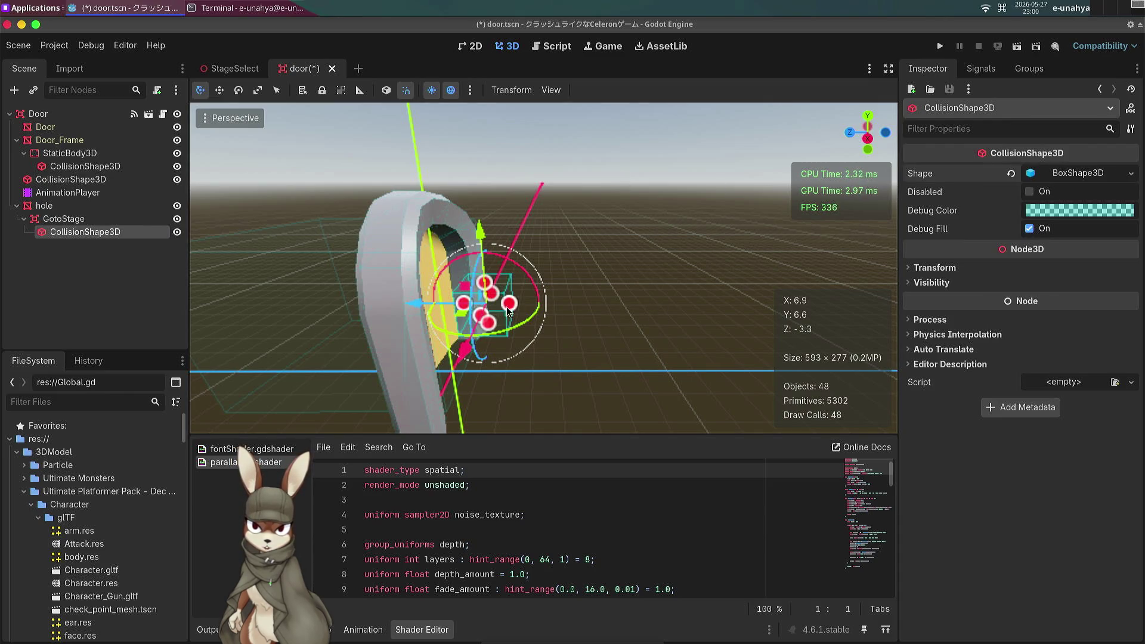
# Stretch the collision box vertically to a height of 3.
pyautogui.press('w')
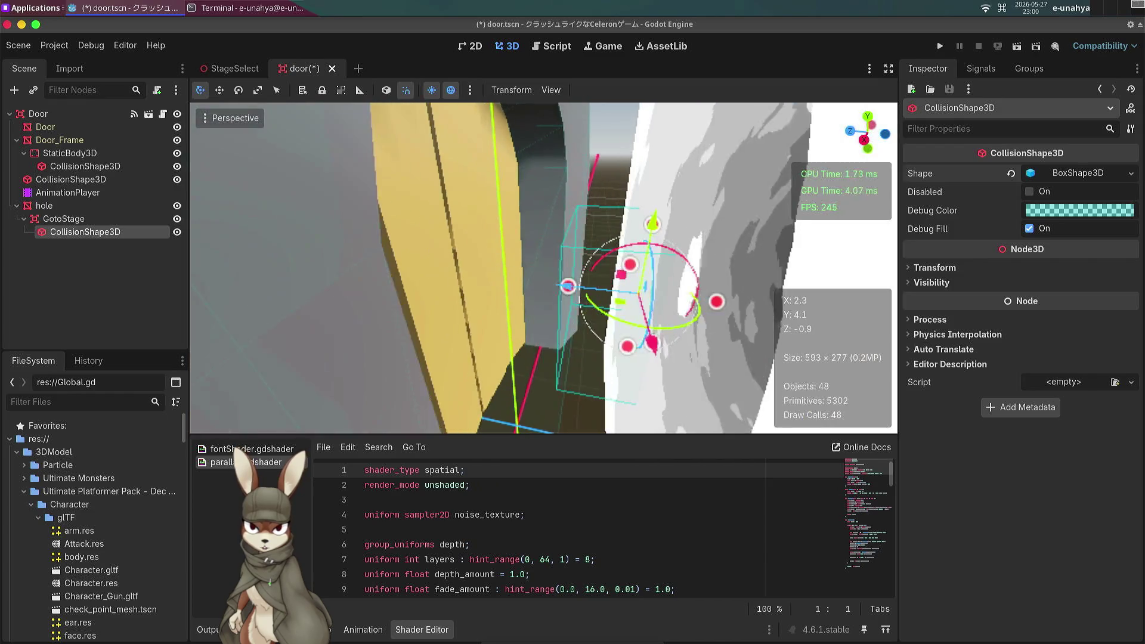
pyautogui.press('w')
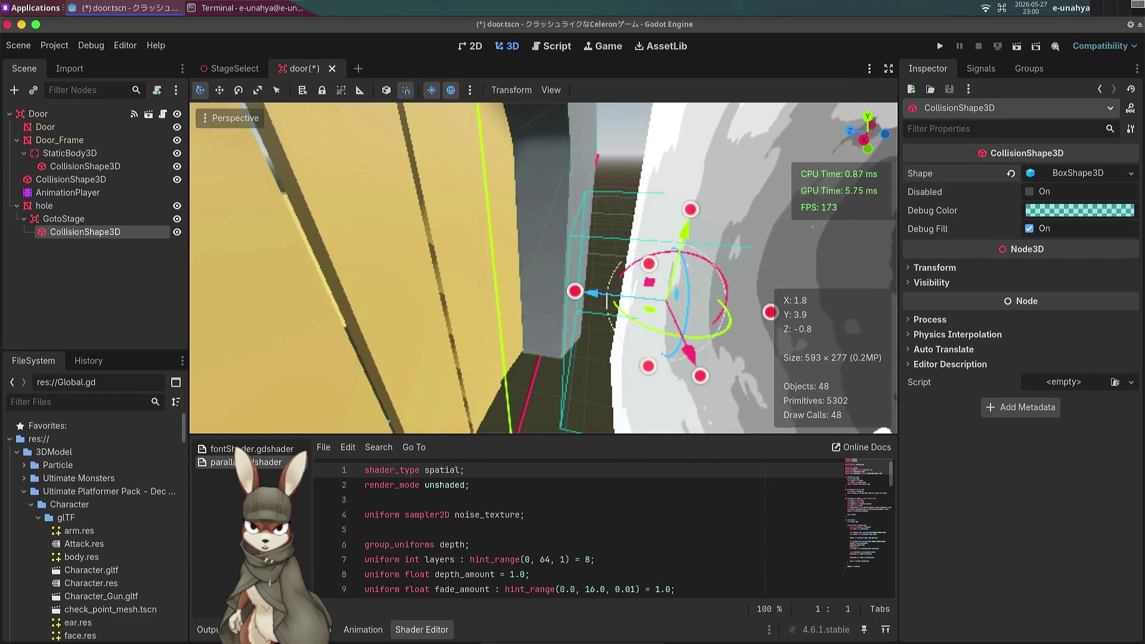
pyautogui.press('s')
pyautogui.press('d')
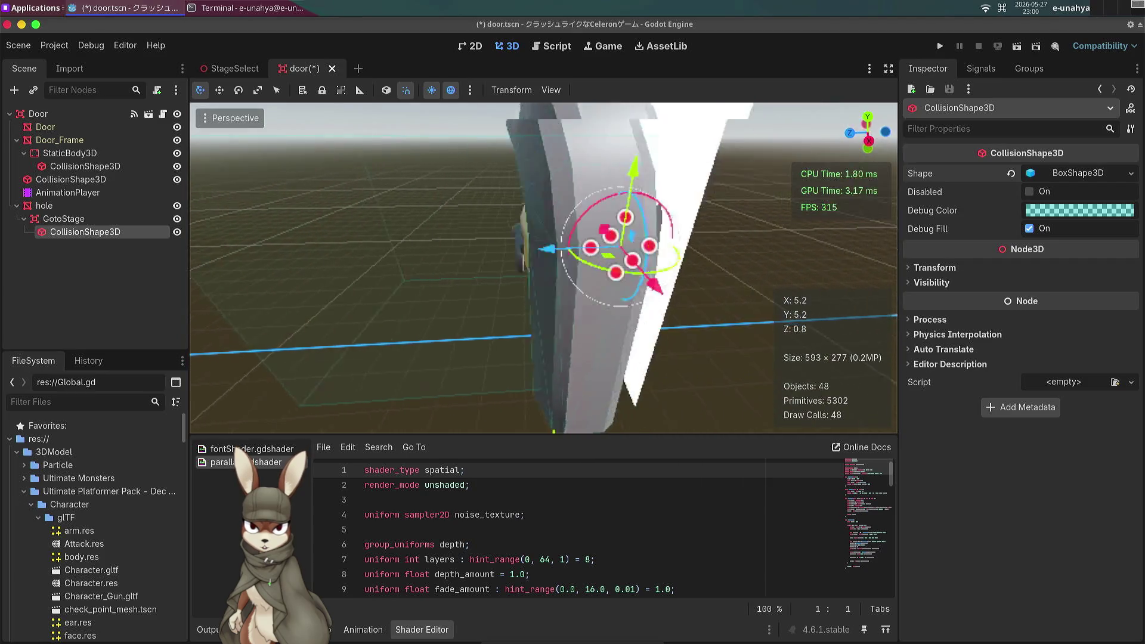
pyautogui.press('w')
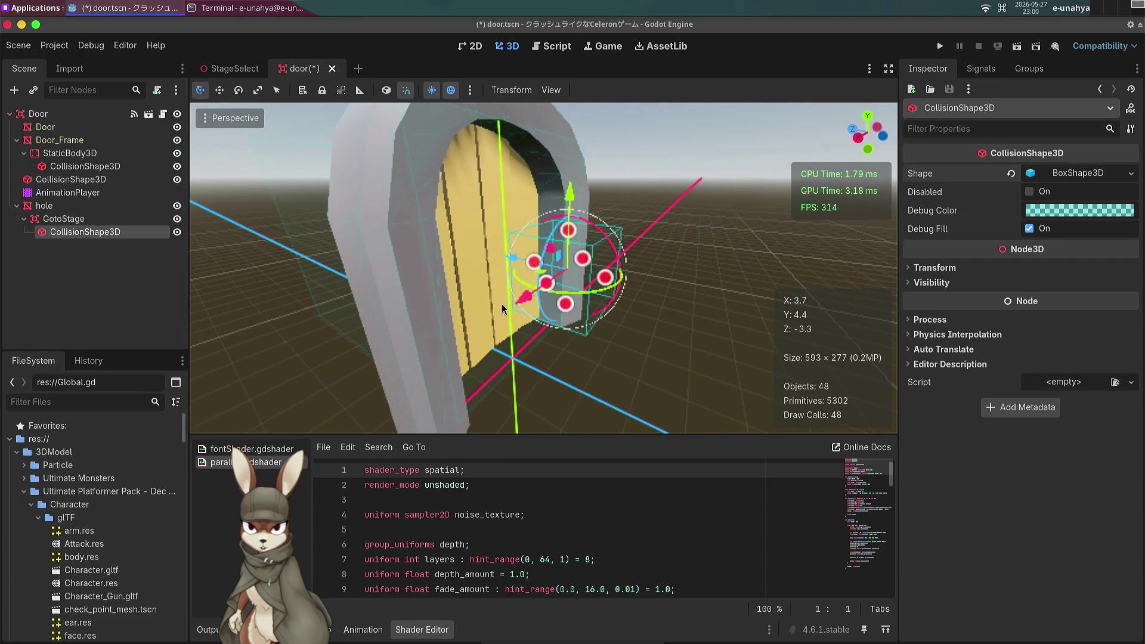
pyautogui.moveTo(571, 232); pyautogui.dragTo(563, 167)
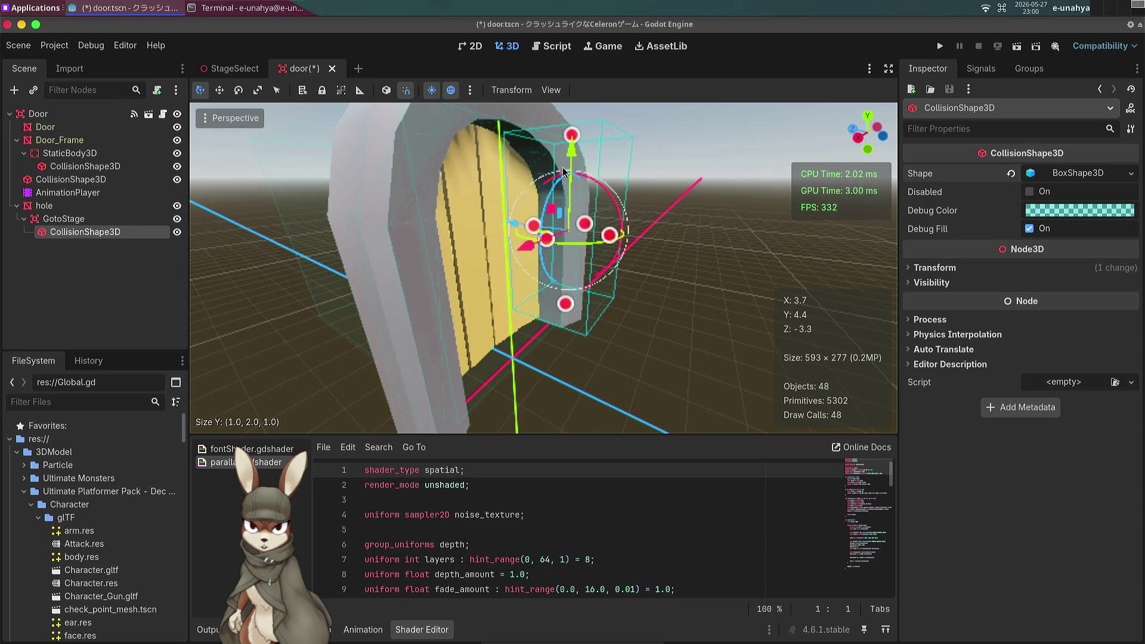
pyautogui.click(571, 386)
pyautogui.click(551, 314)
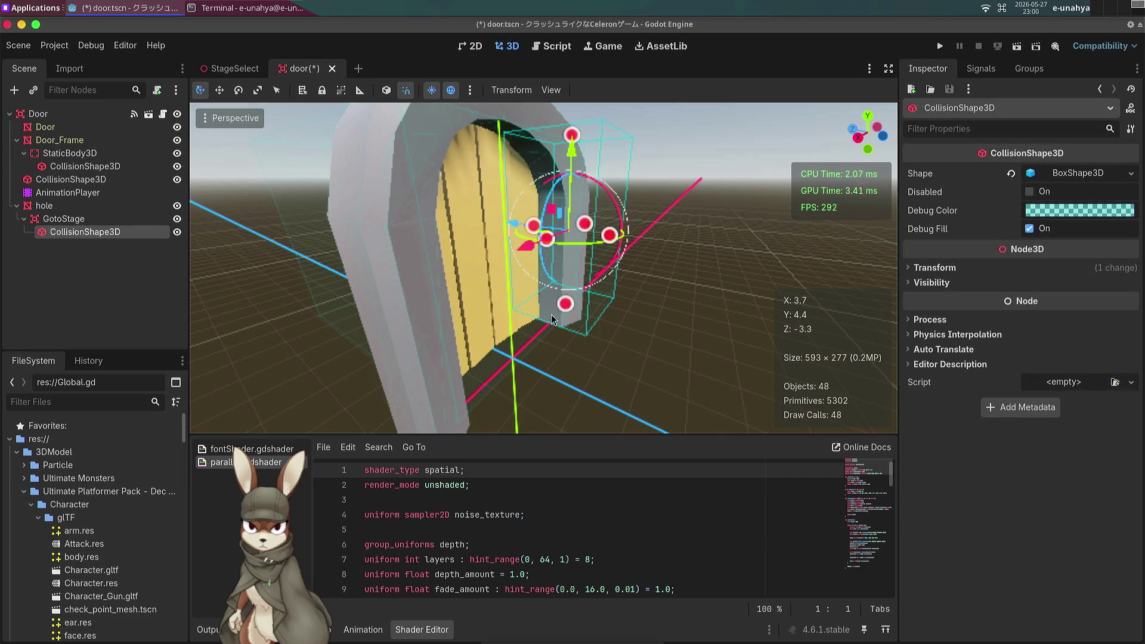
pyautogui.moveTo(565, 304)
pyautogui.mouseDown()
pyautogui.moveTo(575, 411)
pyautogui.moveTo(564, 378)
pyautogui.mouseUp()
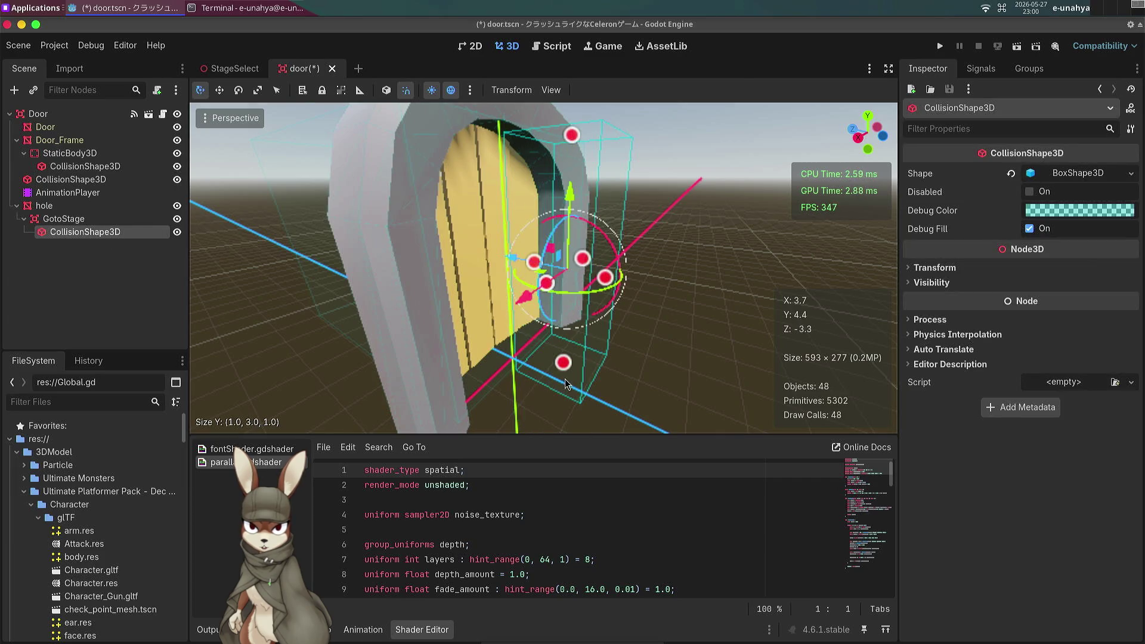
# Widen the GotoStage collision box to 3.0 along X.
pyautogui.click(565, 380)
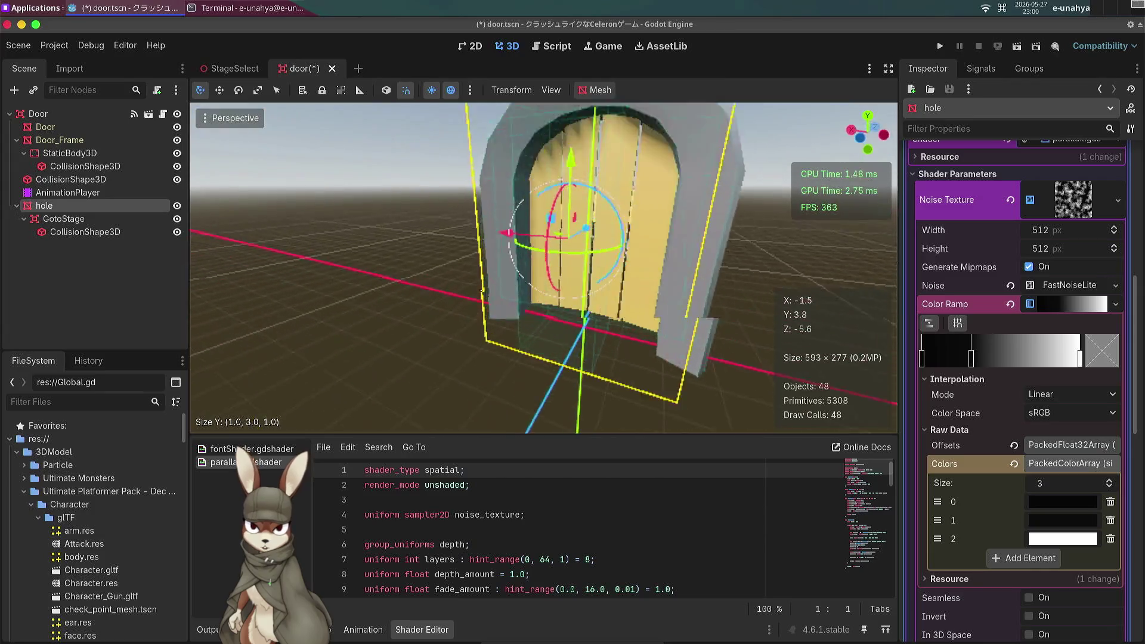
pyautogui.click(110, 230)
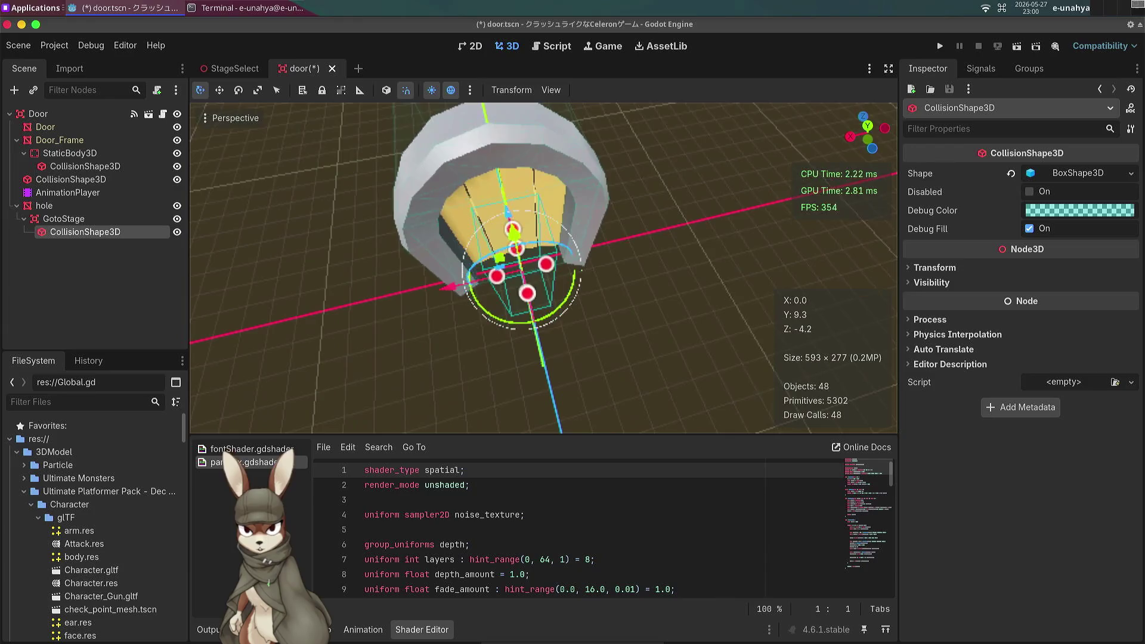
pyautogui.moveTo(550, 267); pyautogui.dragTo(578, 264)
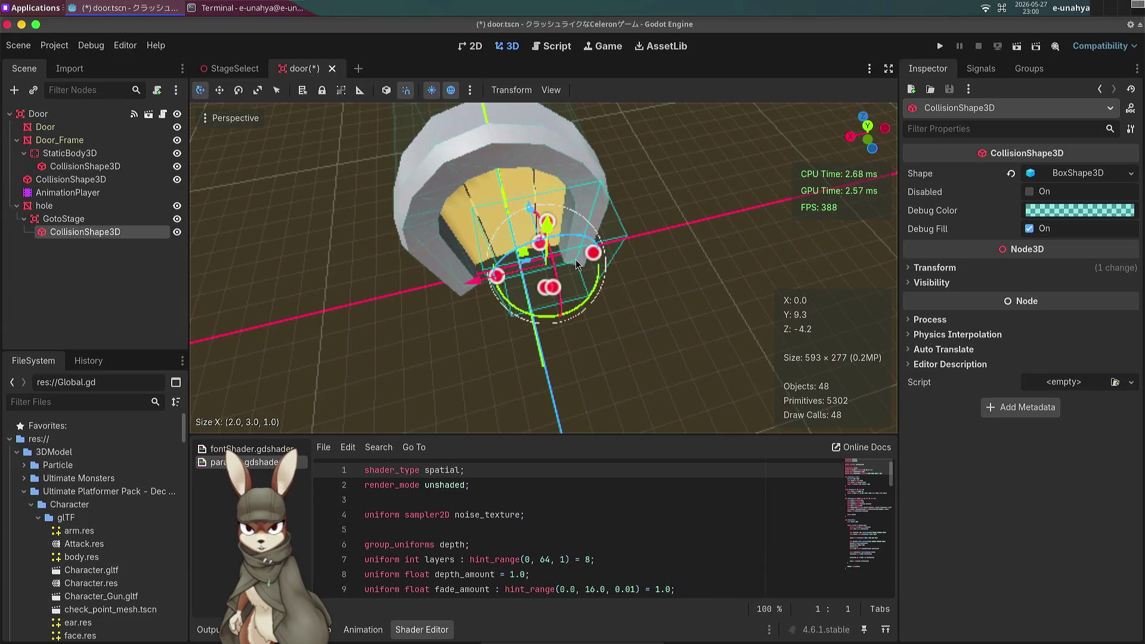
pyautogui.moveTo(499, 283); pyautogui.dragTo(460, 288)
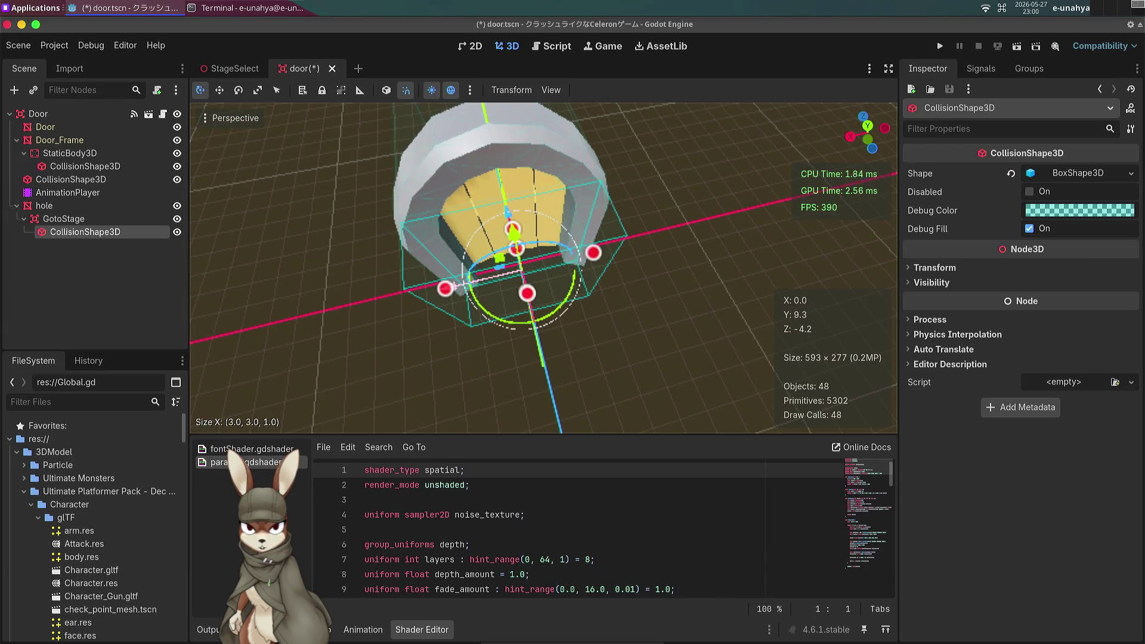
pyautogui.scroll(5, 461, 288)
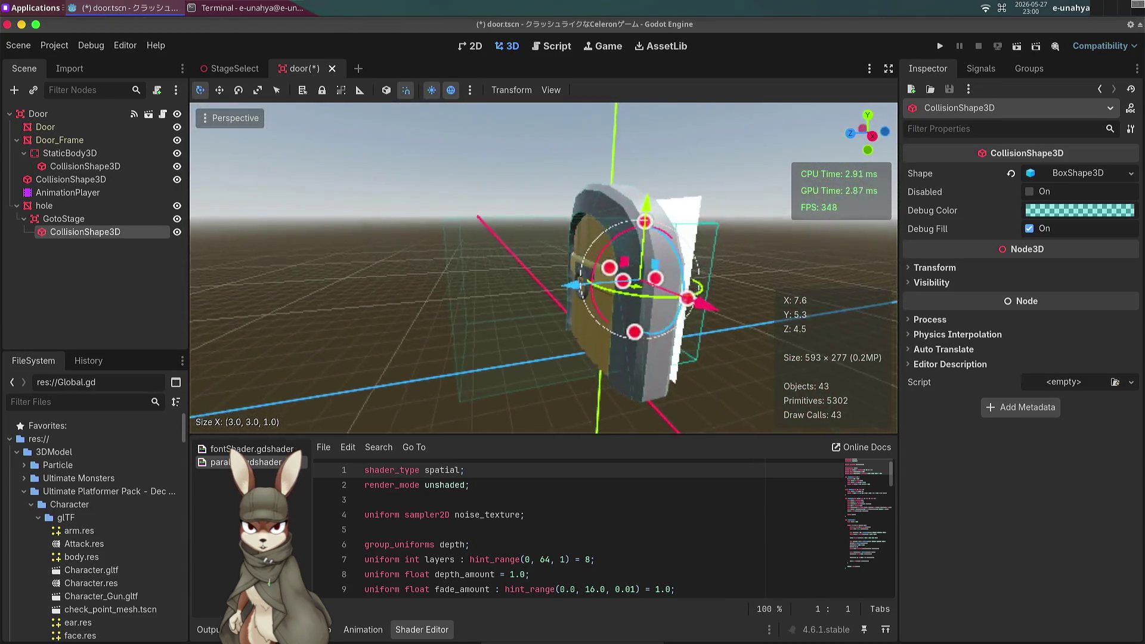
pyautogui.click(85, 167)
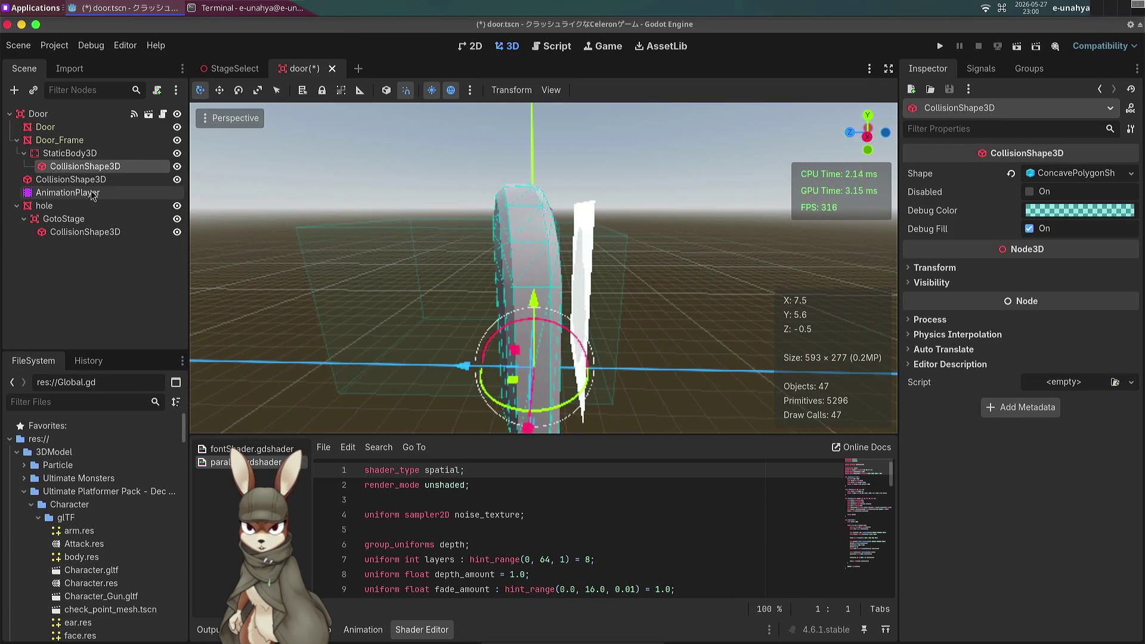
pyautogui.click(17, 141)
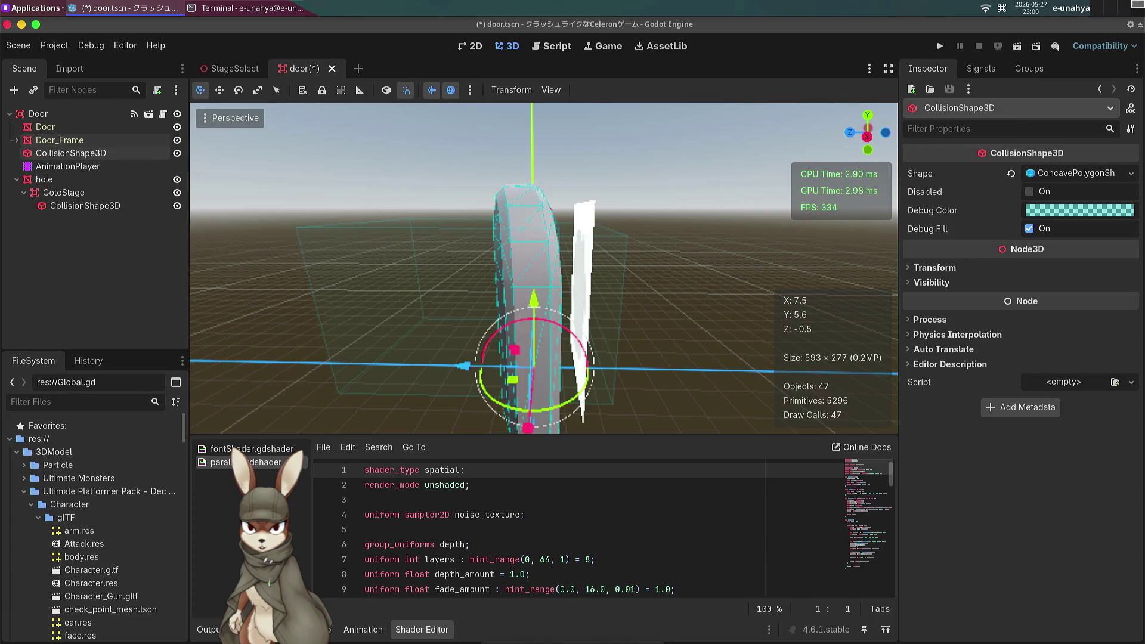
pyautogui.click(65, 129)
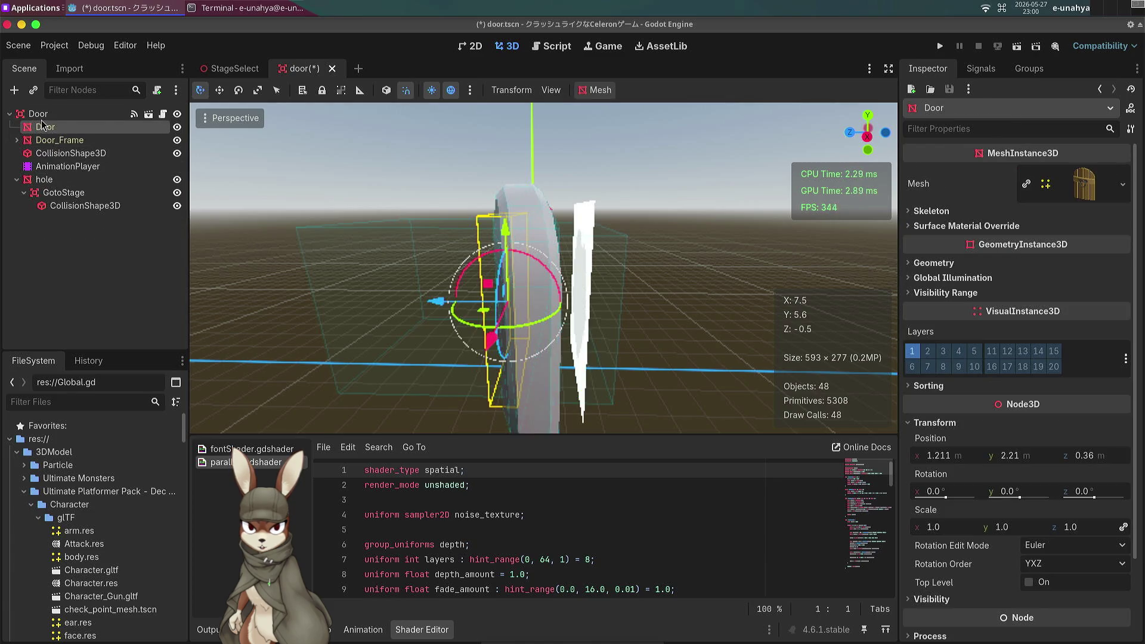
pyautogui.click(38, 114)
pyautogui.click(67, 153)
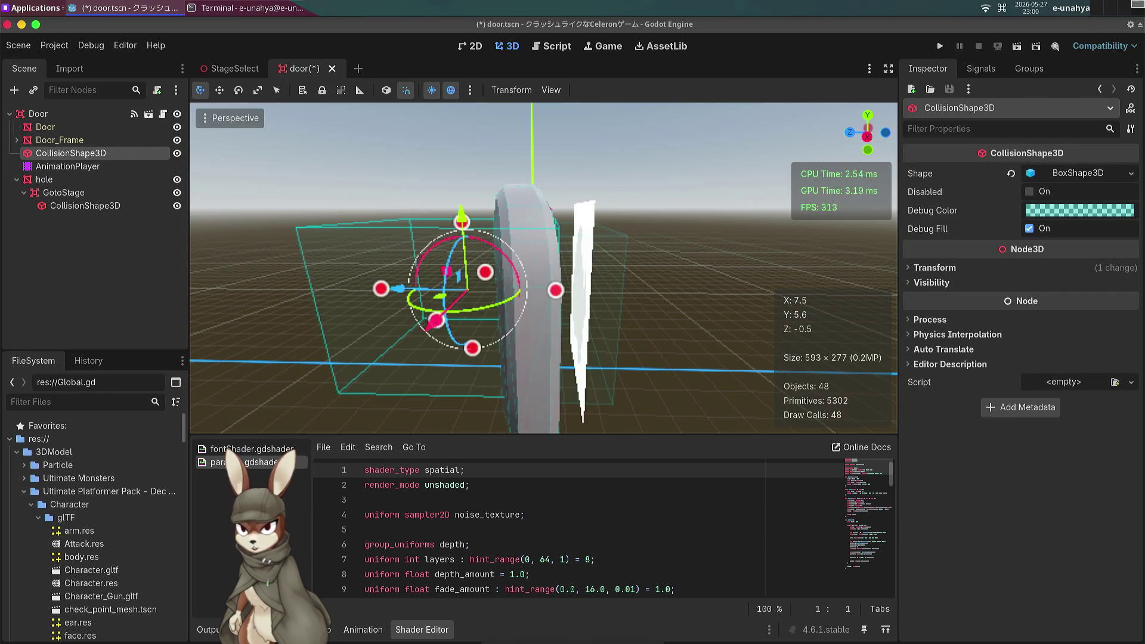
pyautogui.moveTo(384, 319)
pyautogui.mouseDown()
pyautogui.moveTo(343, 325)
pyautogui.moveTo(412, 307)
pyautogui.mouseUp()
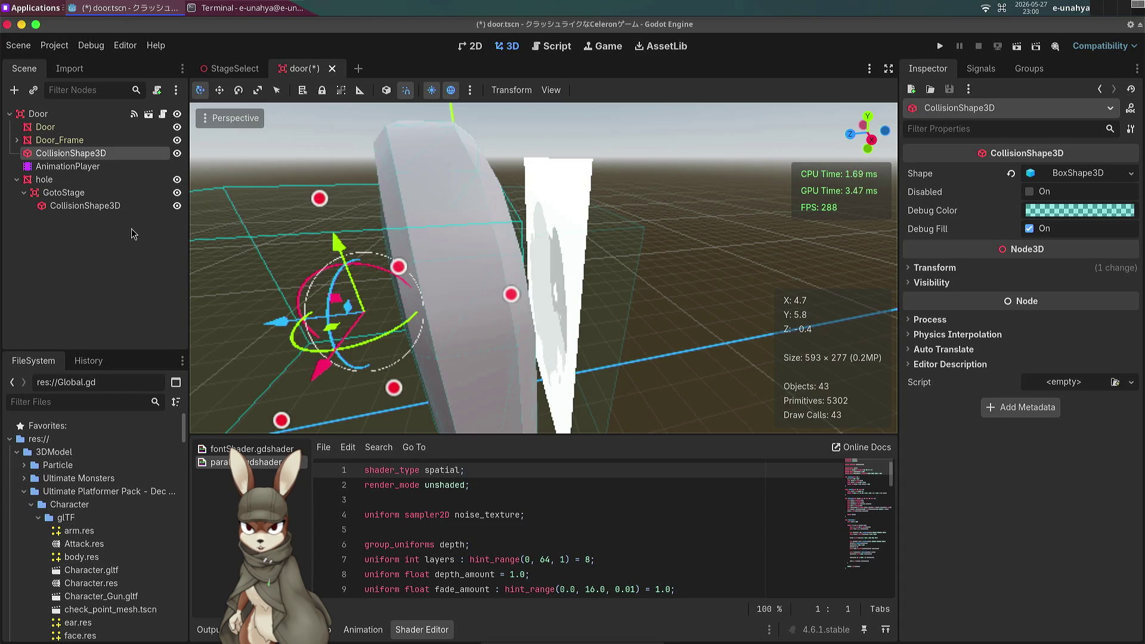
pyautogui.click(91, 194)
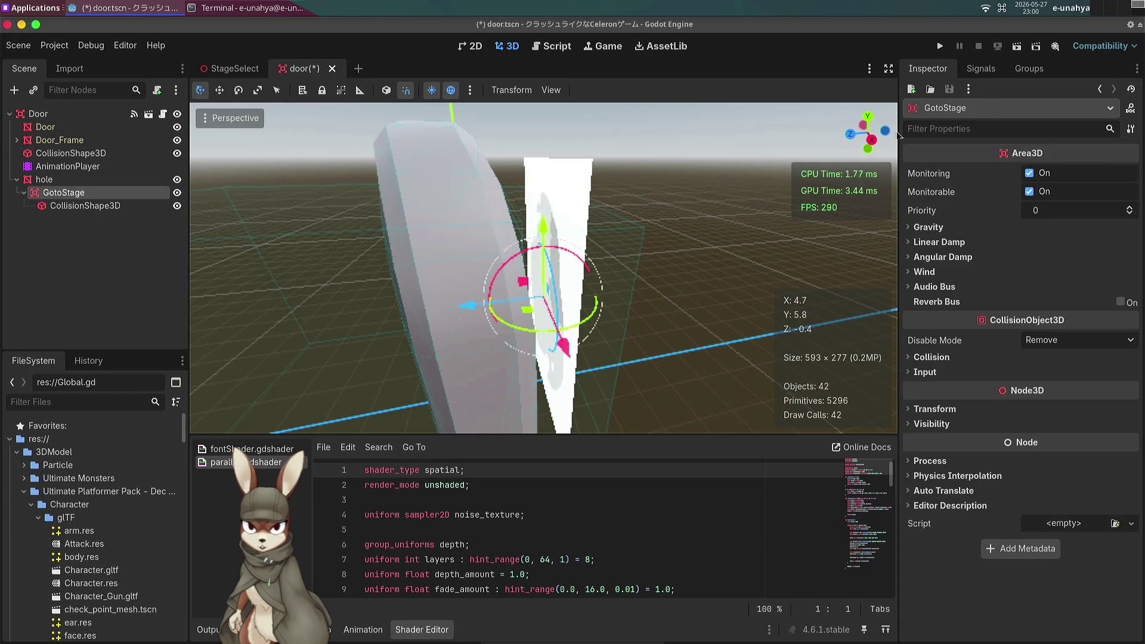
# Connect GotoStage's body_entered signal to a new method in door.gd.
pyautogui.click(982, 68)
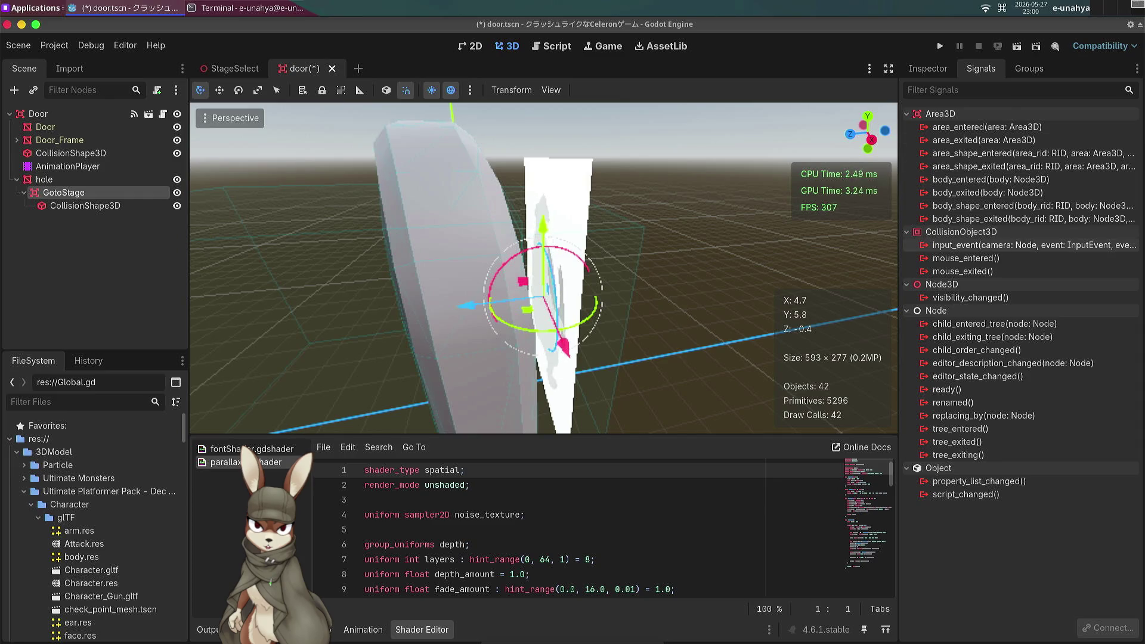
pyautogui.doubleClick(996, 181)
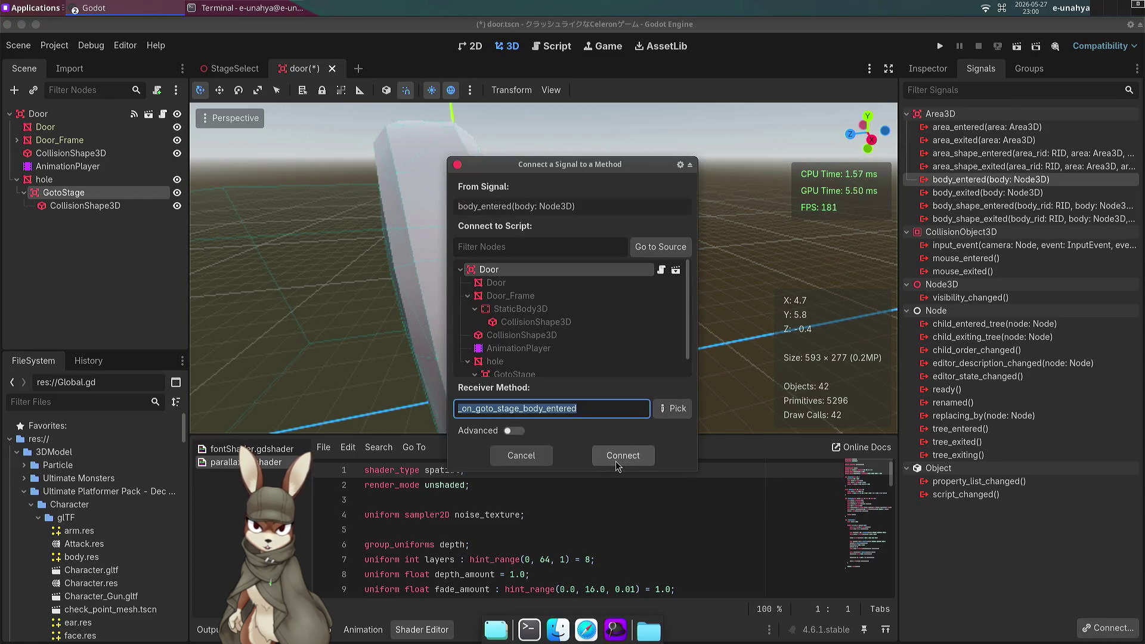
pyautogui.click(615, 460)
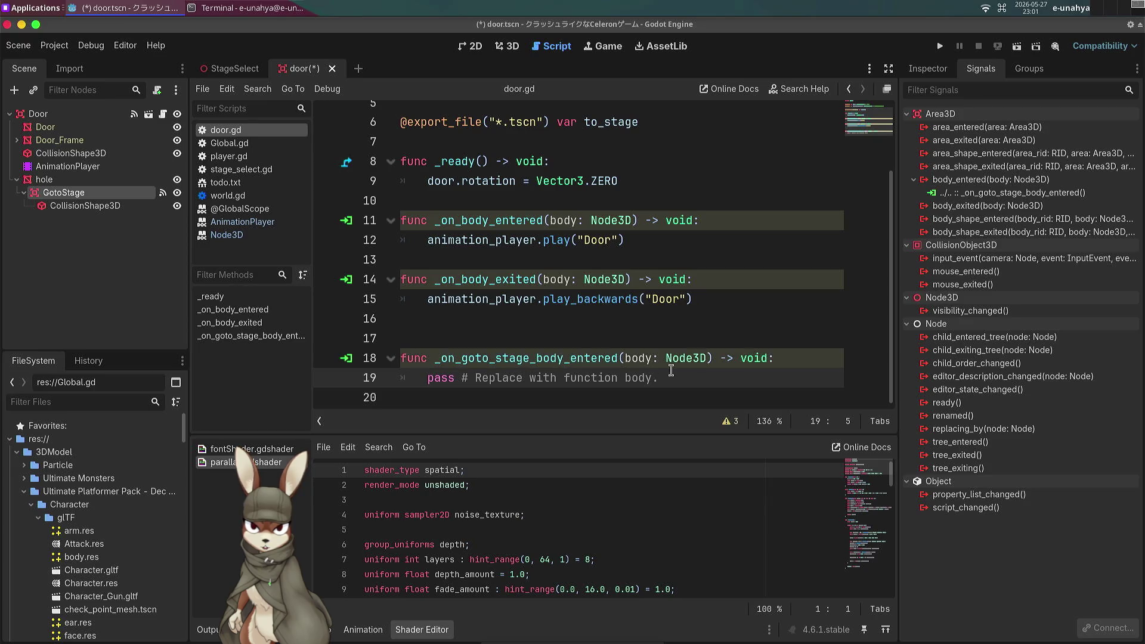
# Replace the handler's pass with Global.go_to_stage(to_stage) and save door.gd.
pyautogui.tripleClick(672, 380)
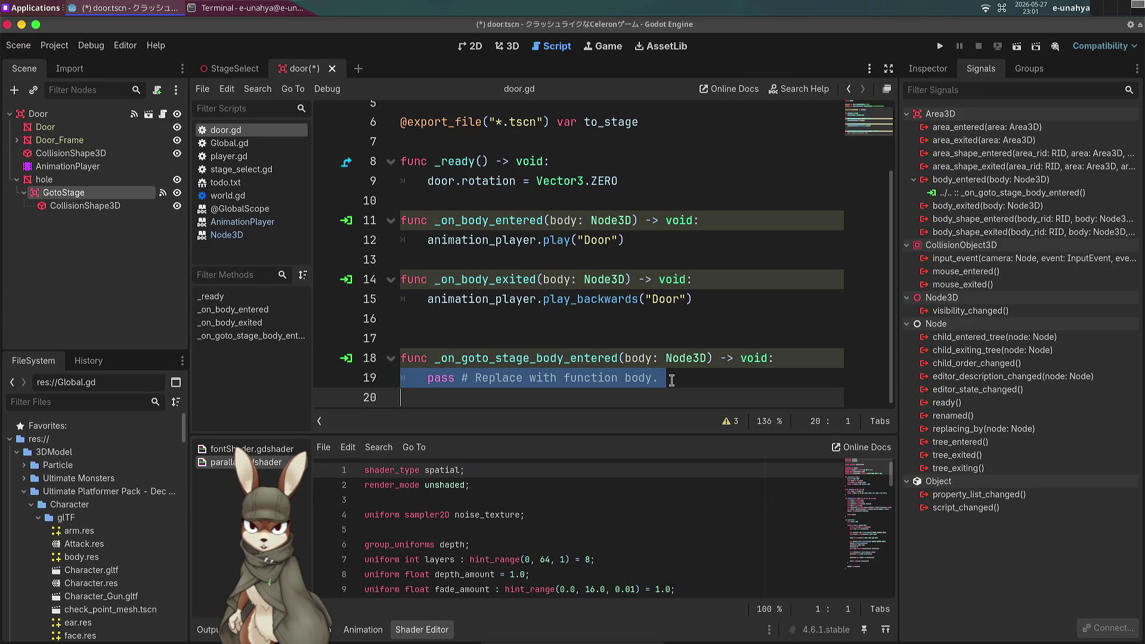
pyautogui.press('BackSpace')
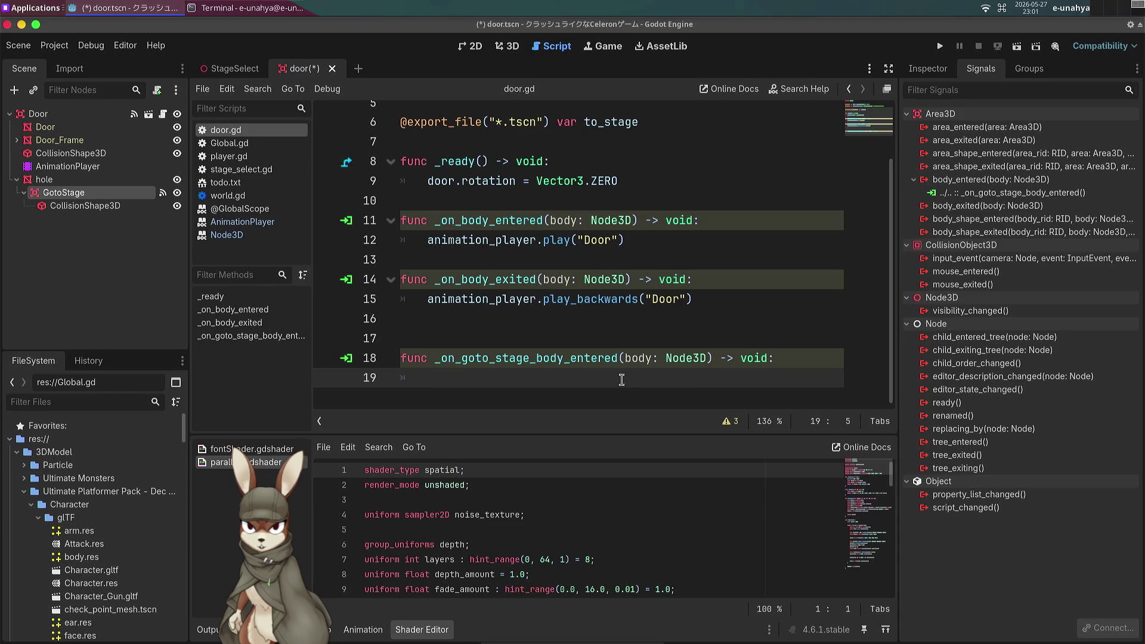
pyautogui.scroll(2, 604, 355)
pyautogui.scroll(-2, 636, 291)
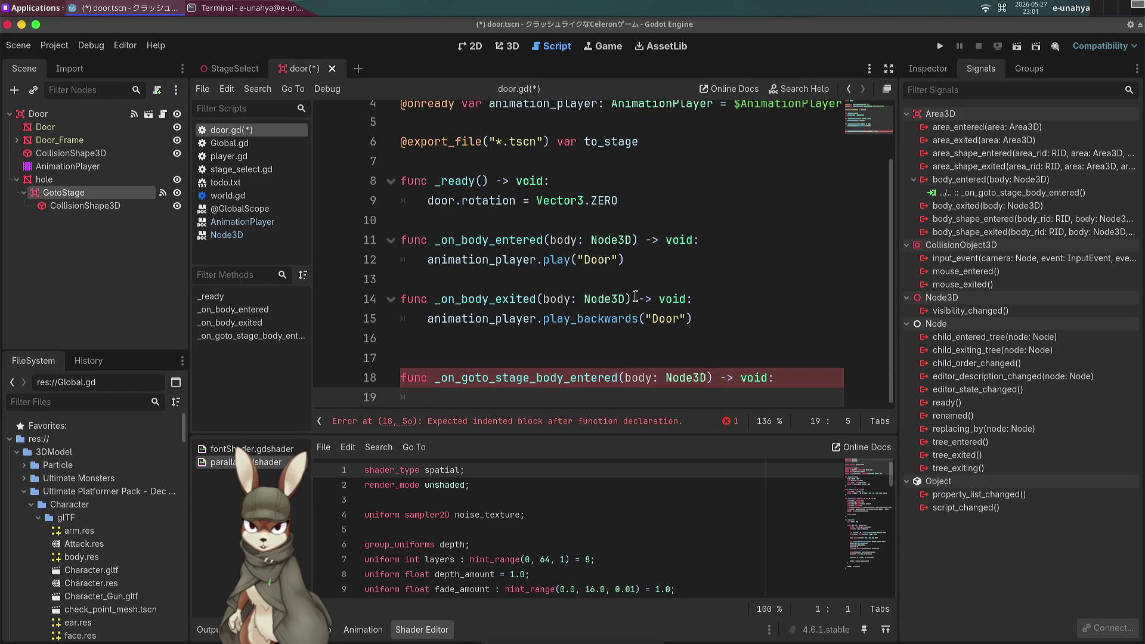
pyautogui.write('Global.')
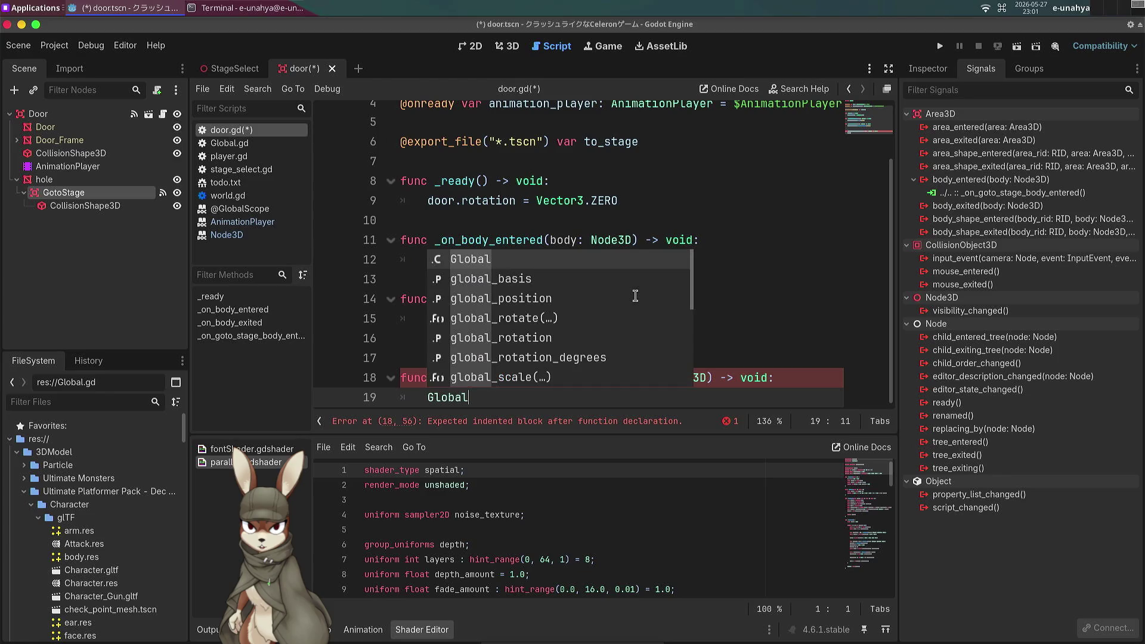
pyautogui.press('Return')
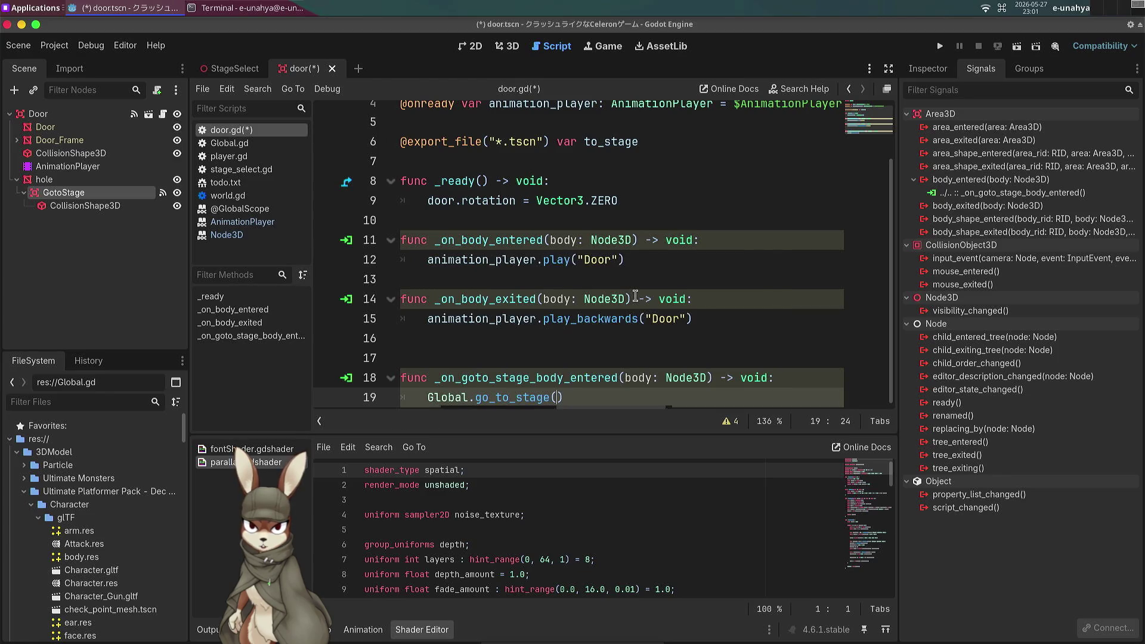
pyautogui.press('BackSpace')
pyautogui.press('BackSpace')
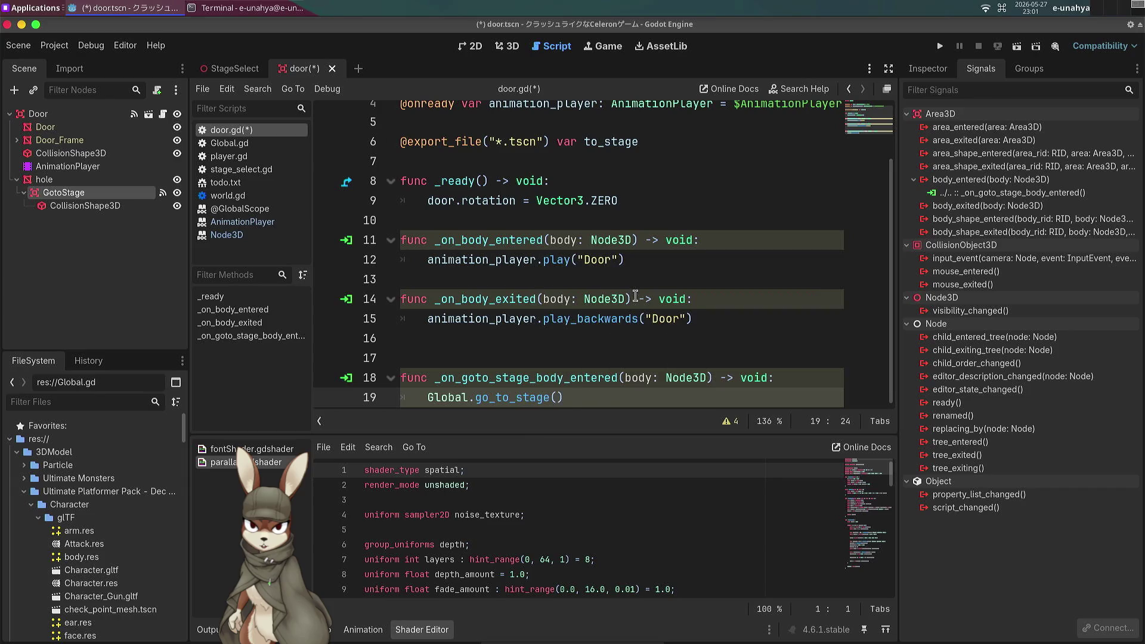
pyautogui.write('to')
pyautogui.press('Return')
pyautogui.hotkey('ctrl', 's')
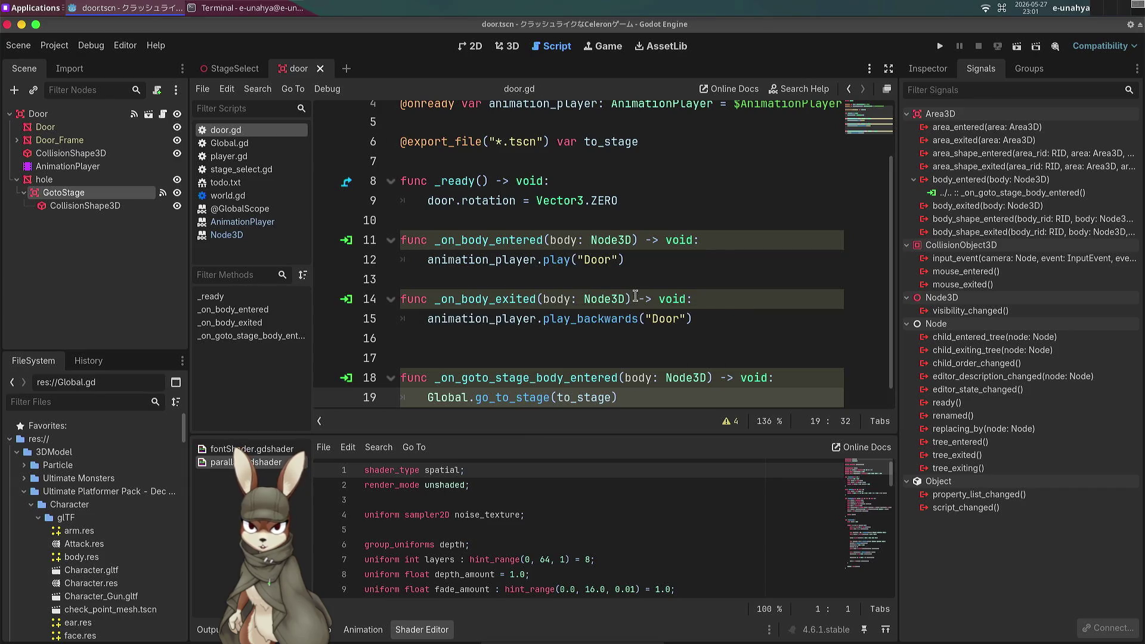
# Clear GotoStage's collision layer, then switch to the StageSelect scene.
pyautogui.scroll(2, 536, 324)
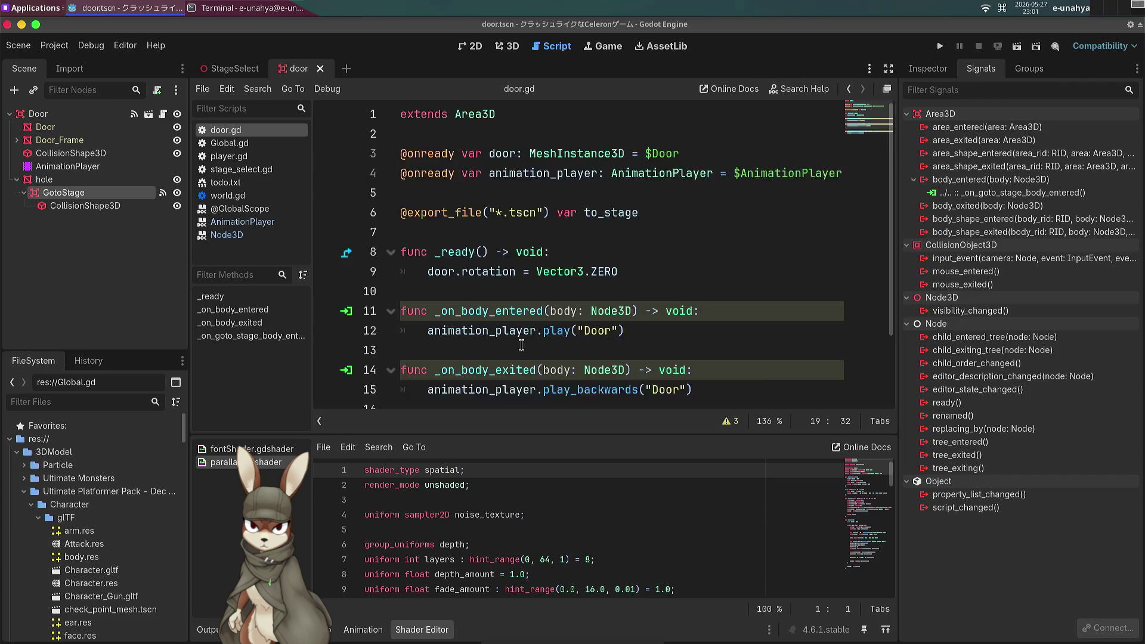
pyautogui.scroll(-2, 522, 346)
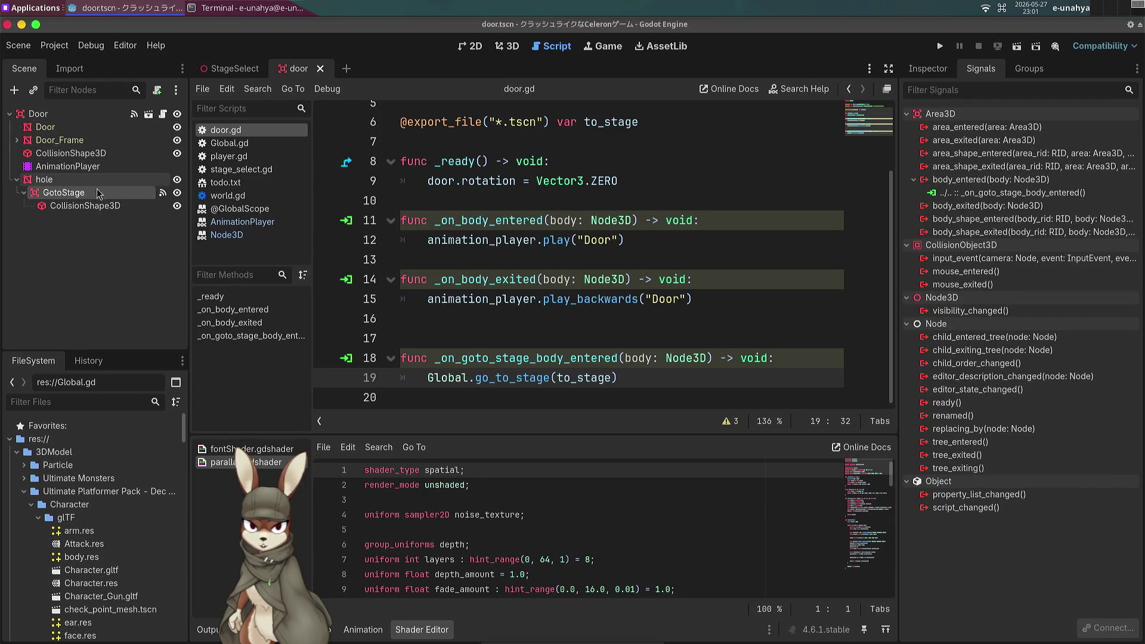
pyautogui.click(931, 69)
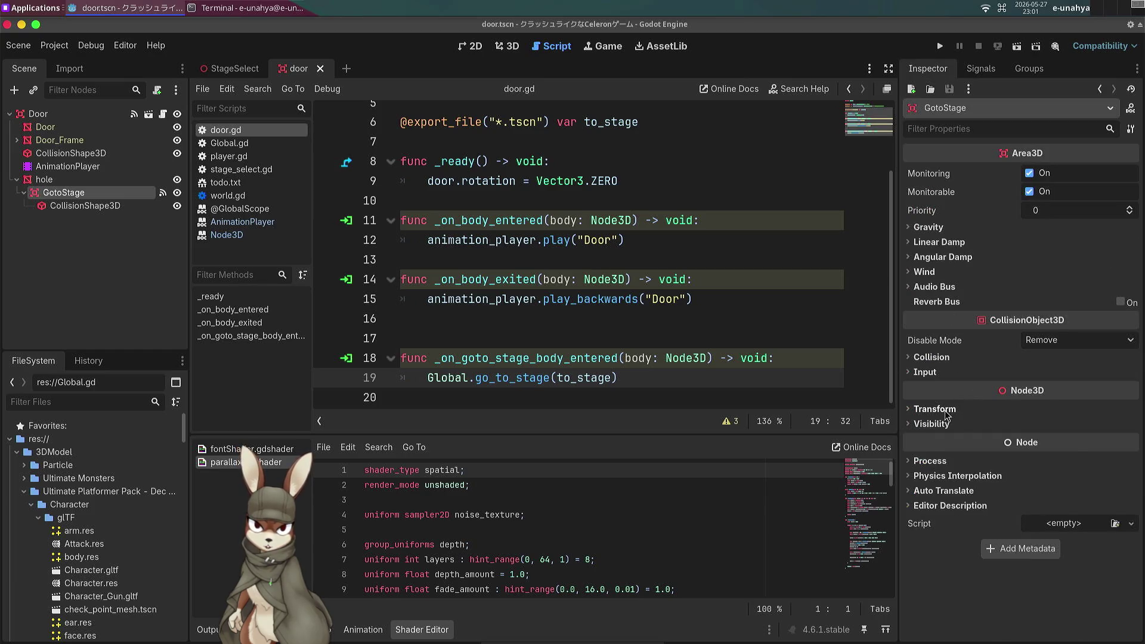
pyautogui.click(941, 360)
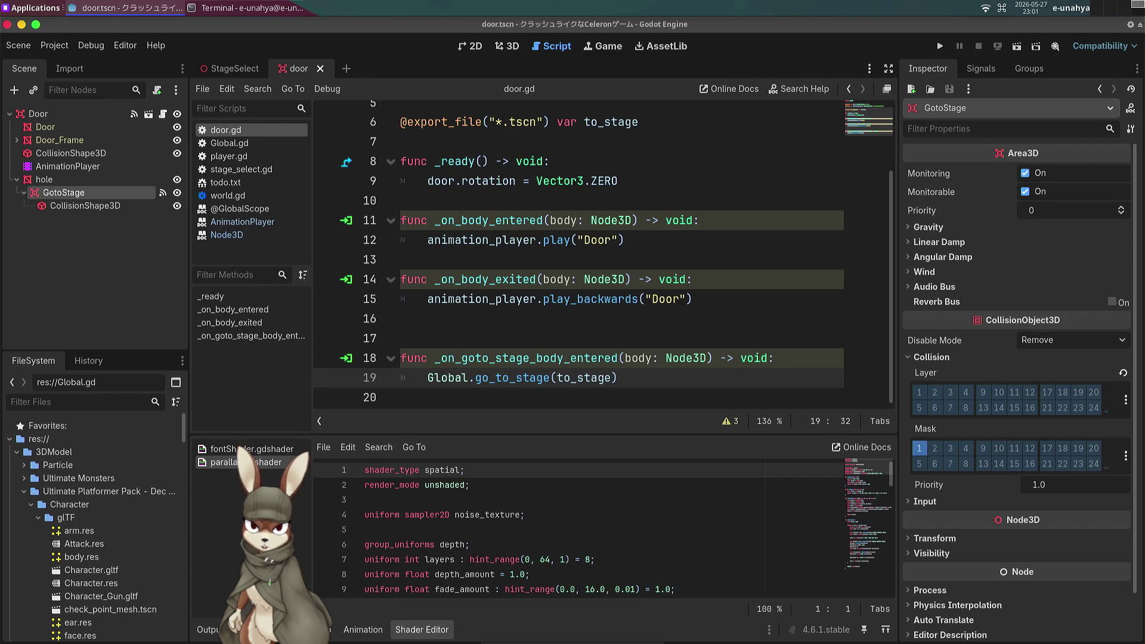
pyautogui.click(235, 69)
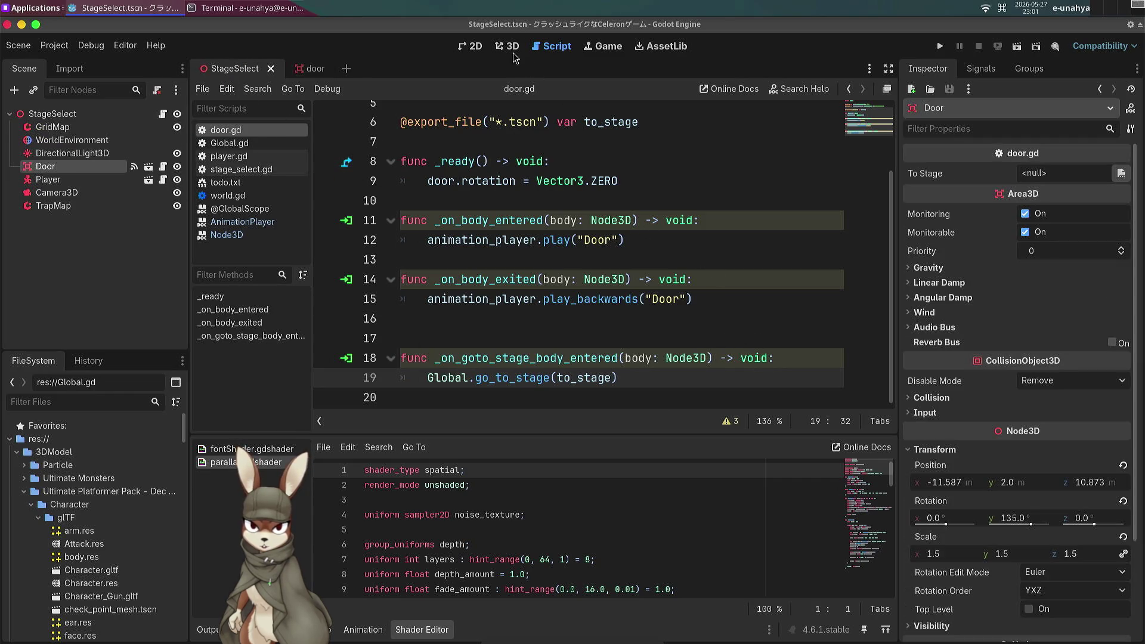
# Point the Door's To Stage at a stage scene in res://Stages and save StageSelect.
pyautogui.click(512, 50)
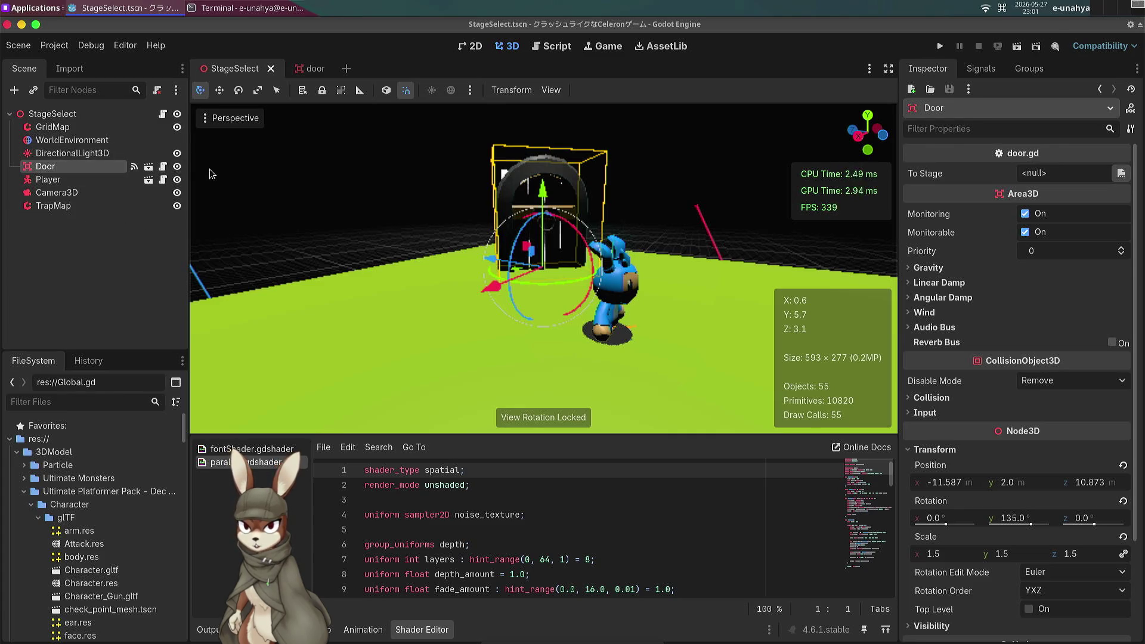
pyautogui.click(1122, 173)
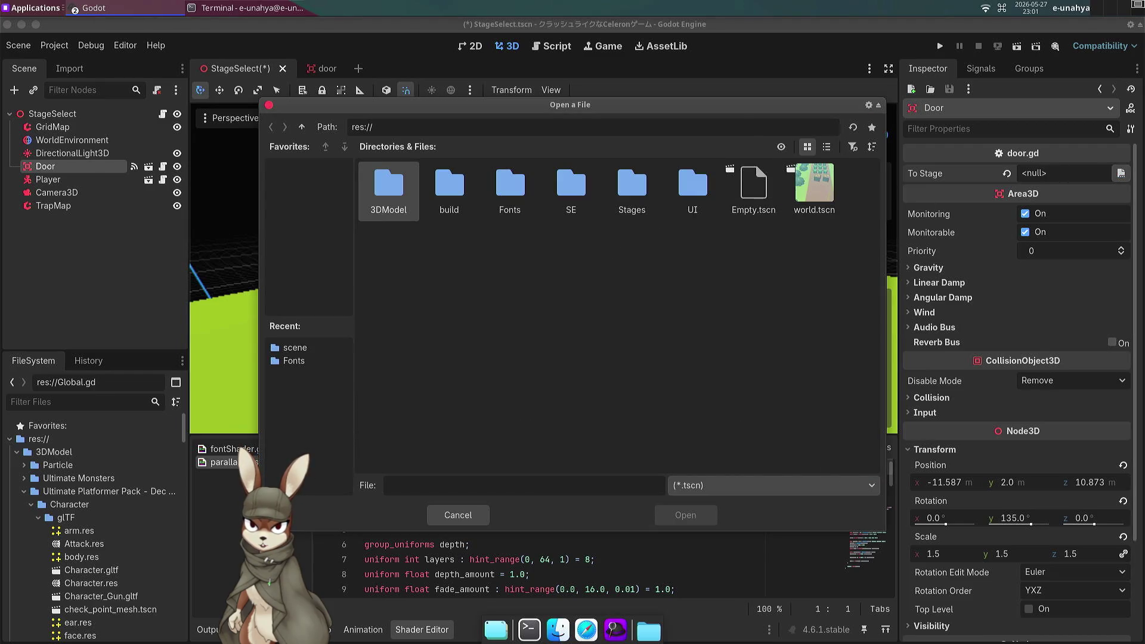
pyautogui.doubleClick(632, 187)
pyautogui.doubleClick(452, 197)
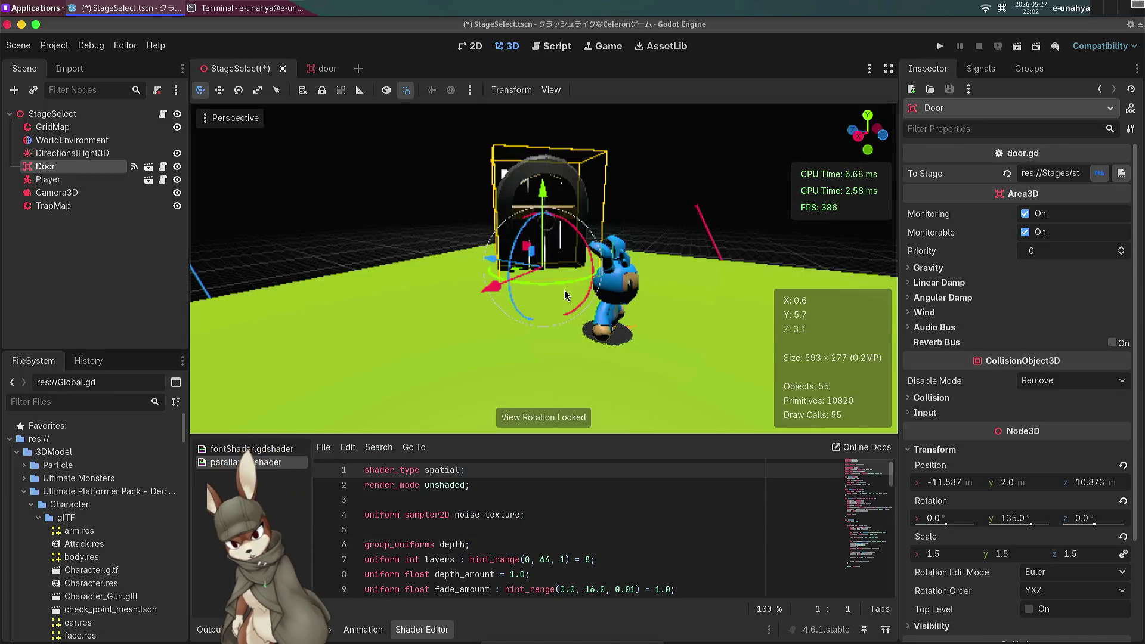
pyautogui.hotkey('ctrl', 's')
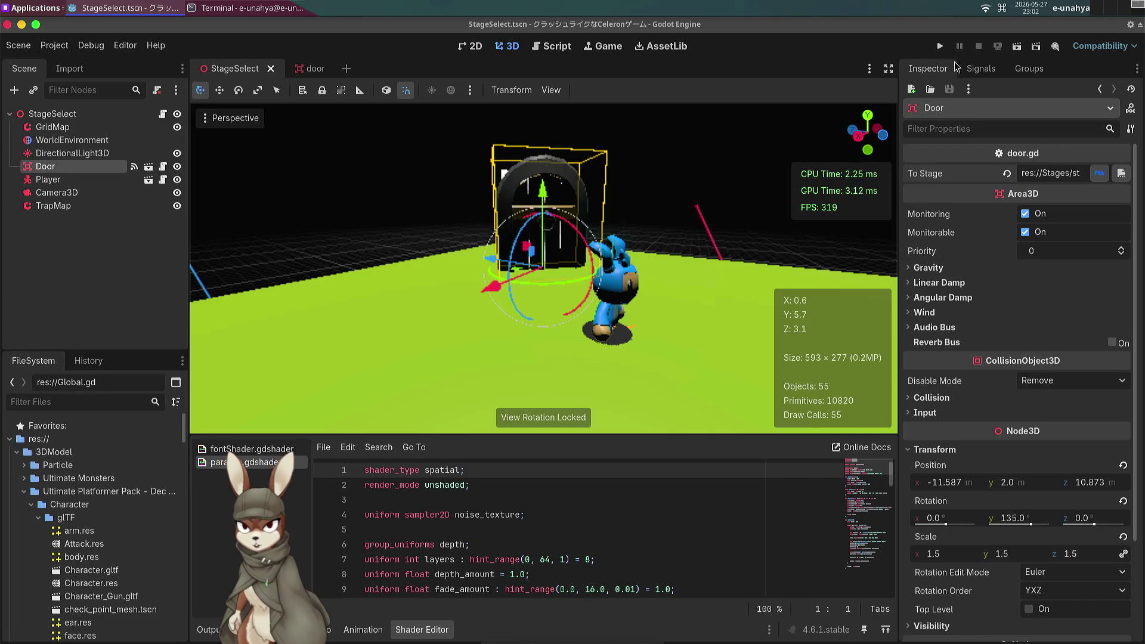
# Run the game, walk through the door into the stage, and head off the starting ledge.
pyautogui.click(1017, 48)
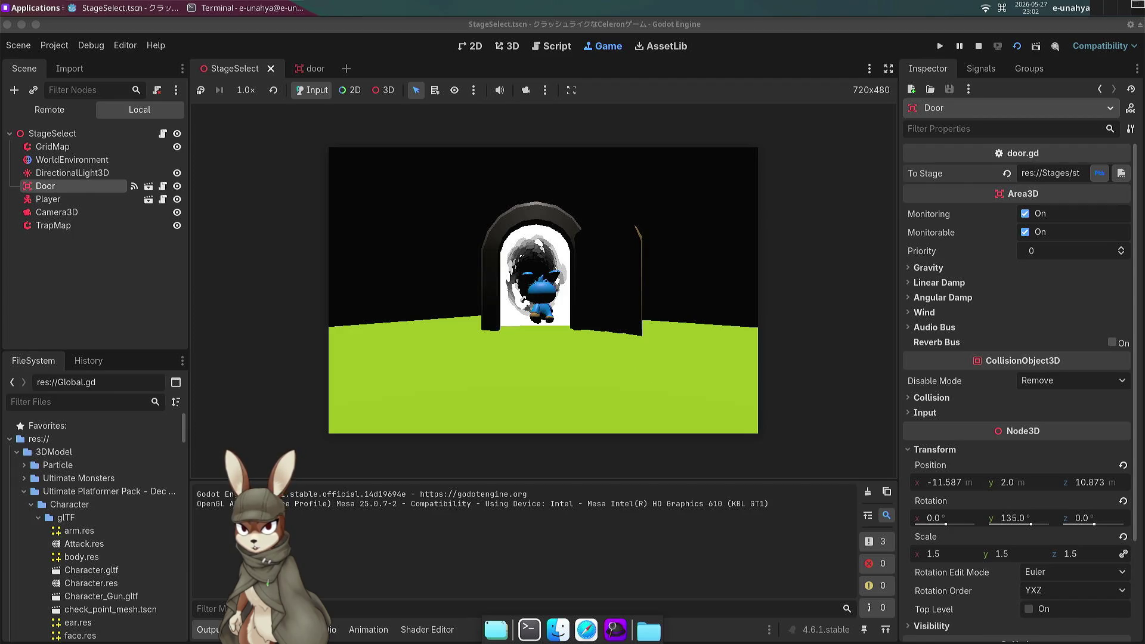
pyautogui.press('w')
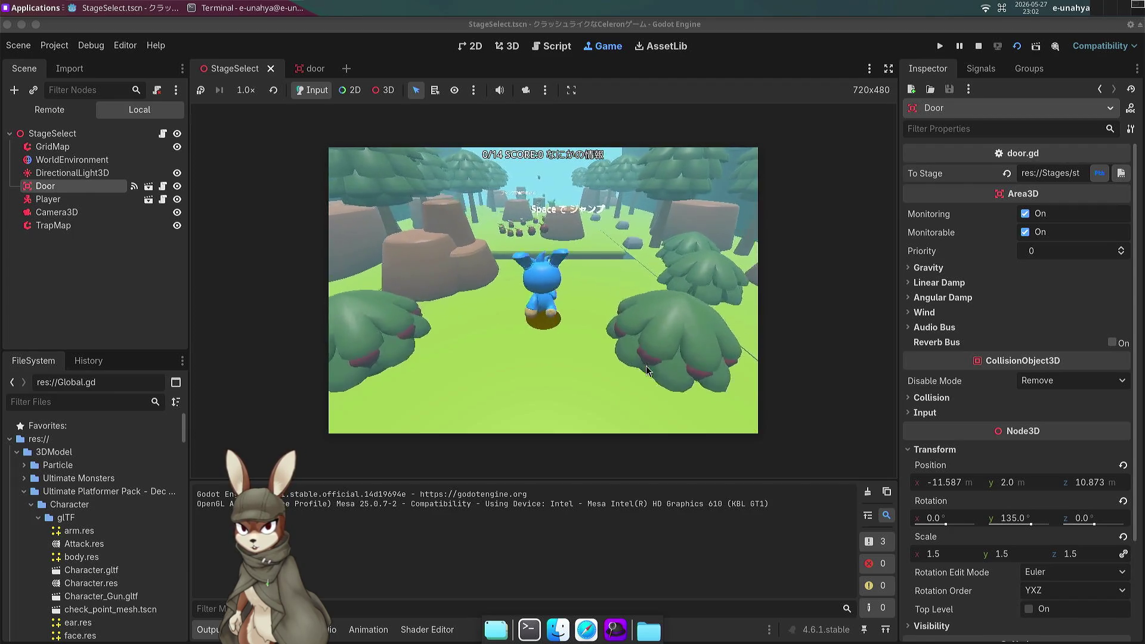
pyautogui.press('a')
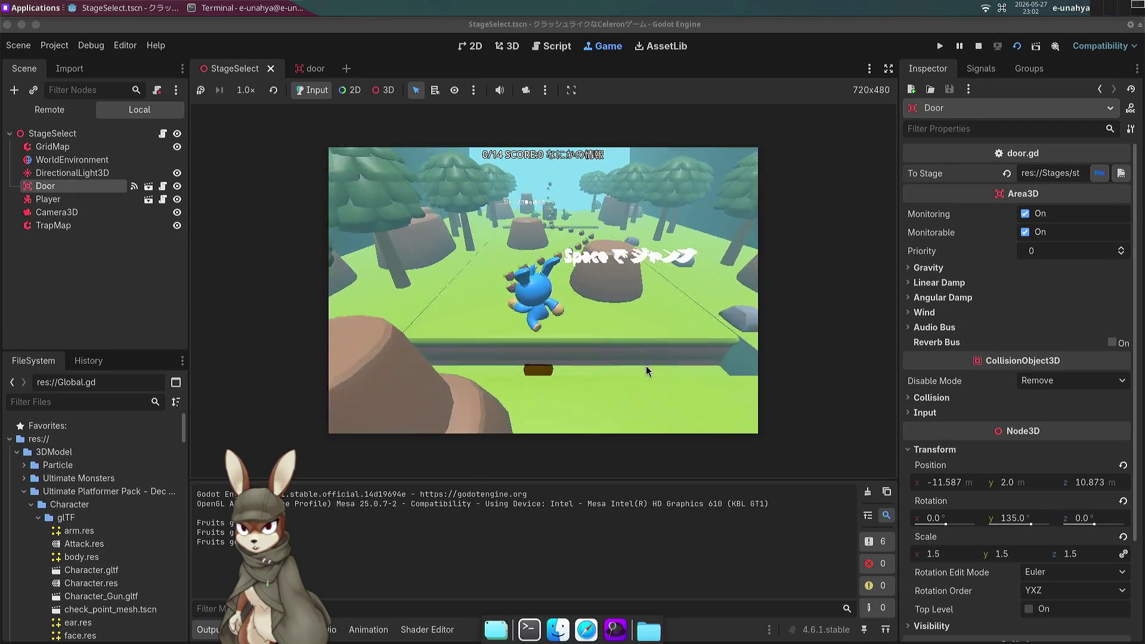
pyautogui.press('d')
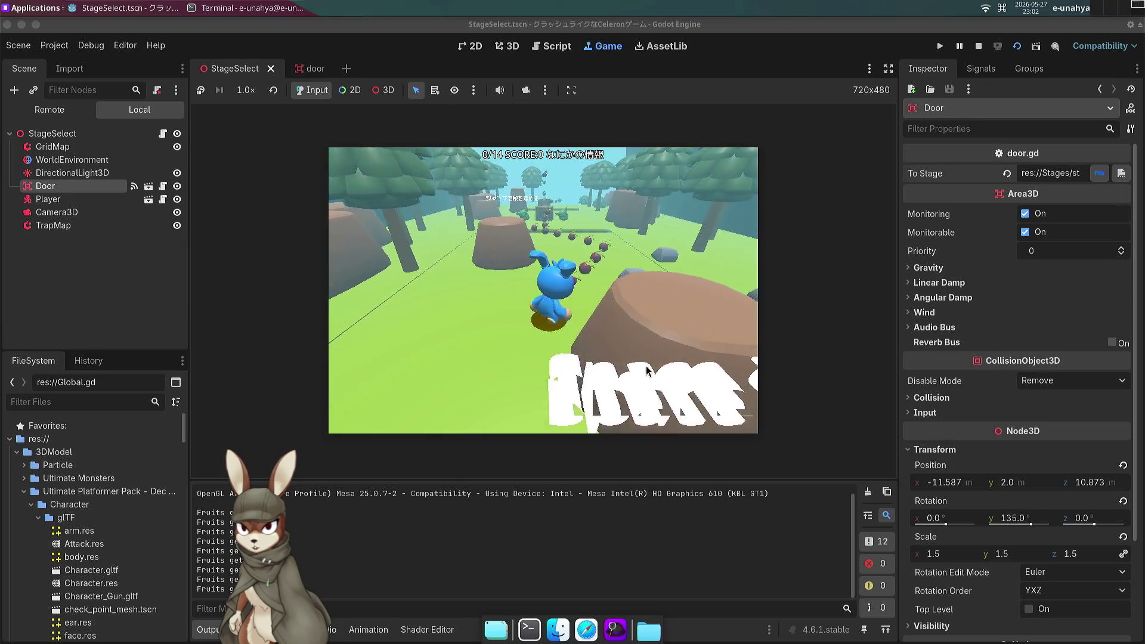
pyautogui.press('a')
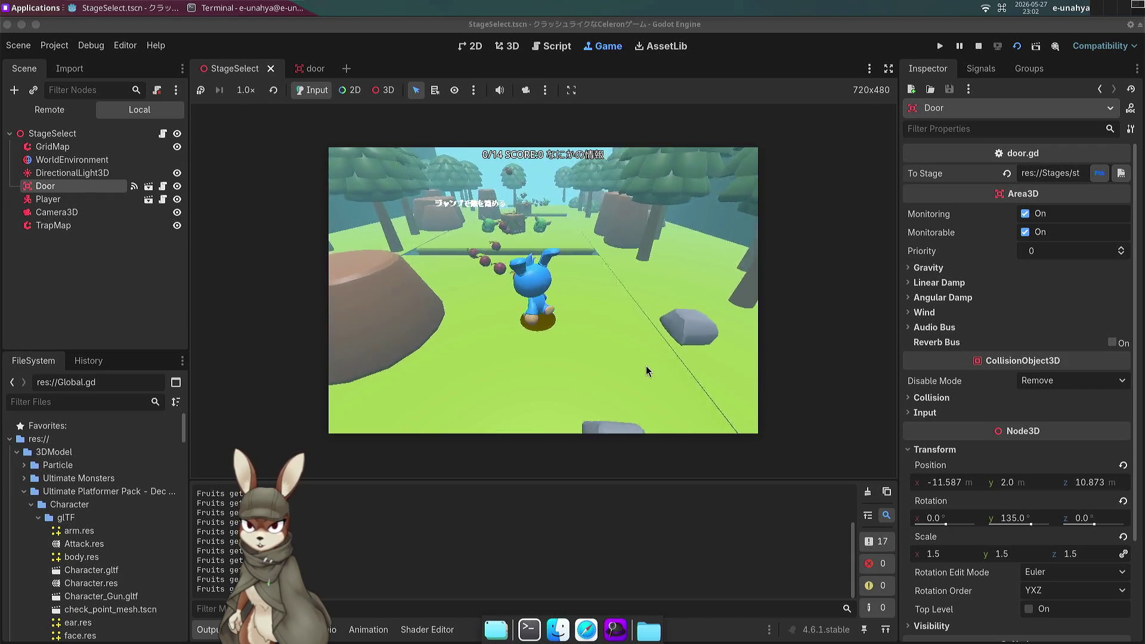
pyautogui.press('w')
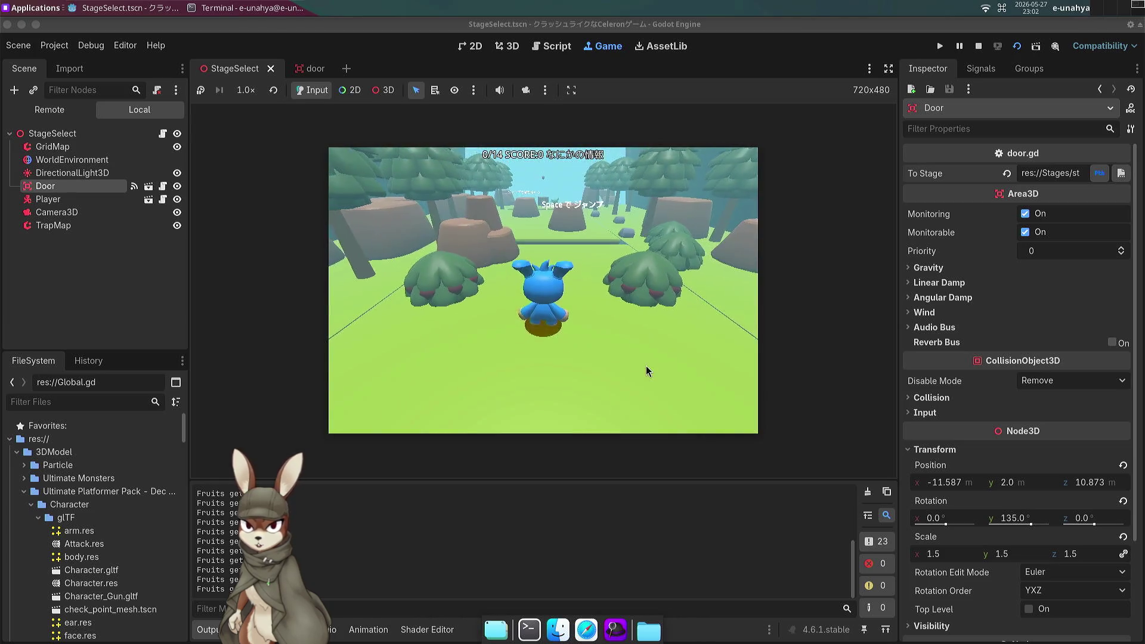
pyautogui.press('a')
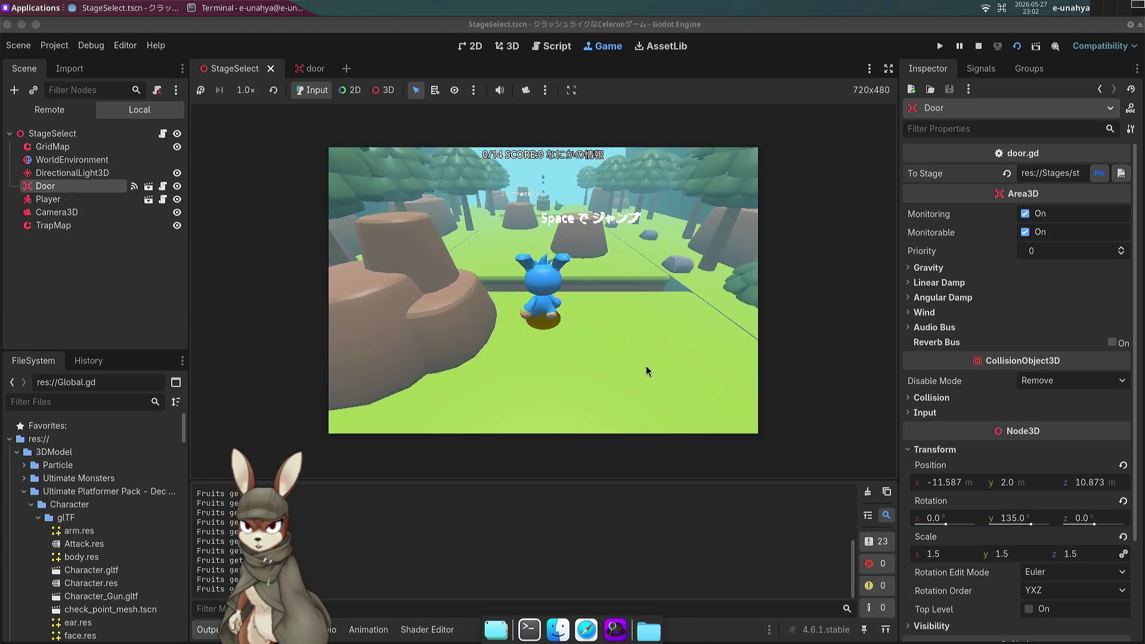
pyautogui.press('a')
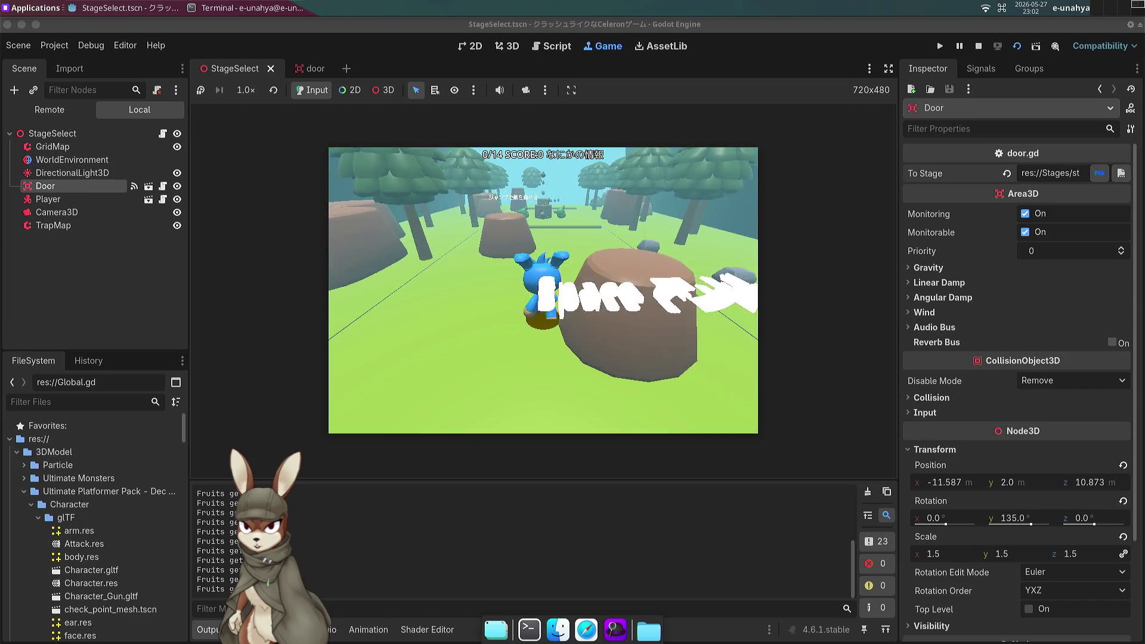
# Jump onto the upper ledge and run the fruit path past the enemies to the Thanks For Playing! screen.
pyautogui.press('w')
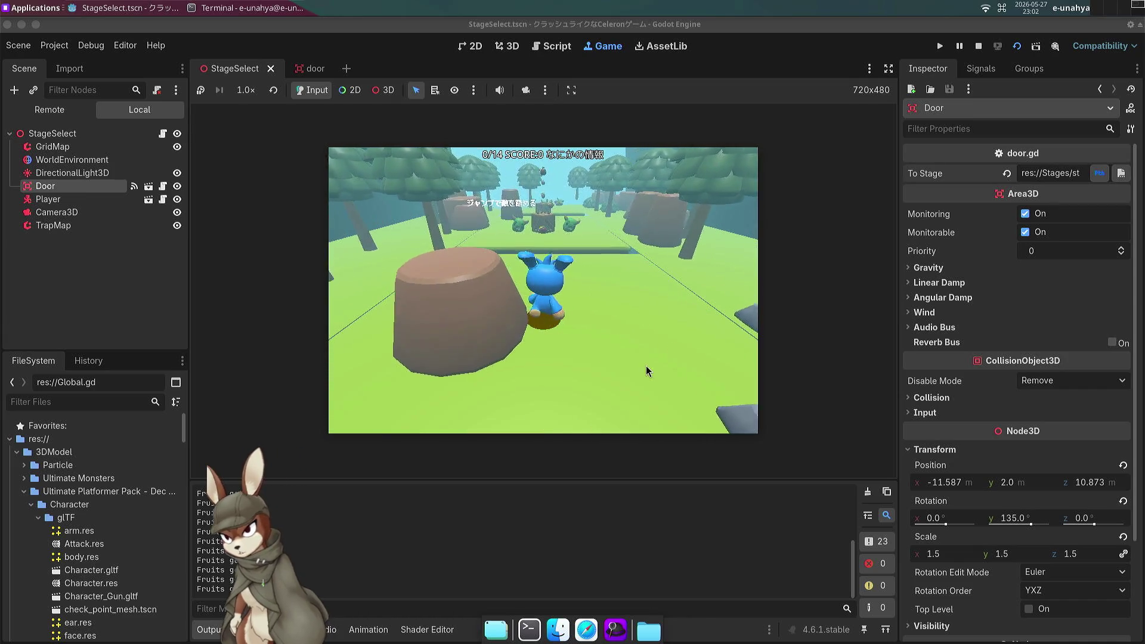
pyautogui.press('w')
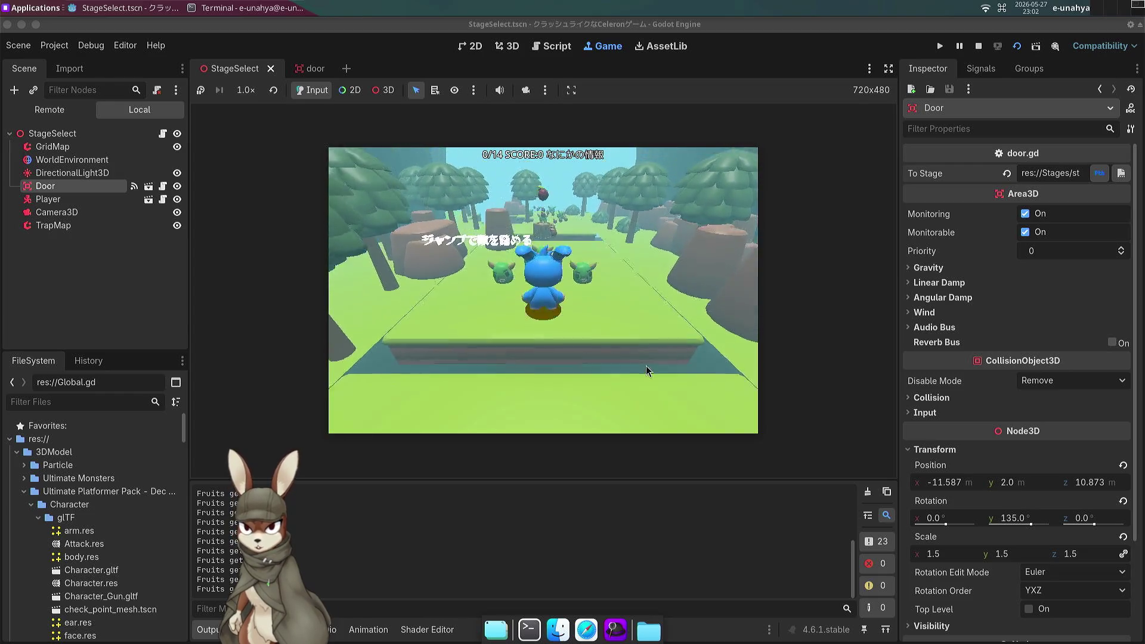
pyautogui.press('space')
pyautogui.press('w')
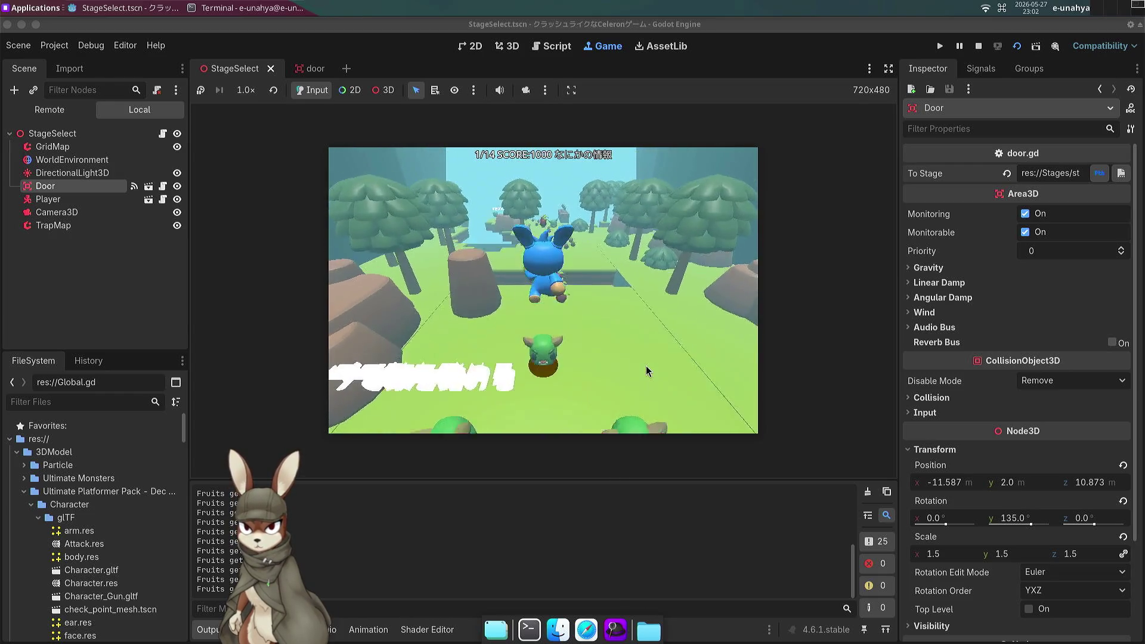
pyautogui.press('w')
pyautogui.press('space')
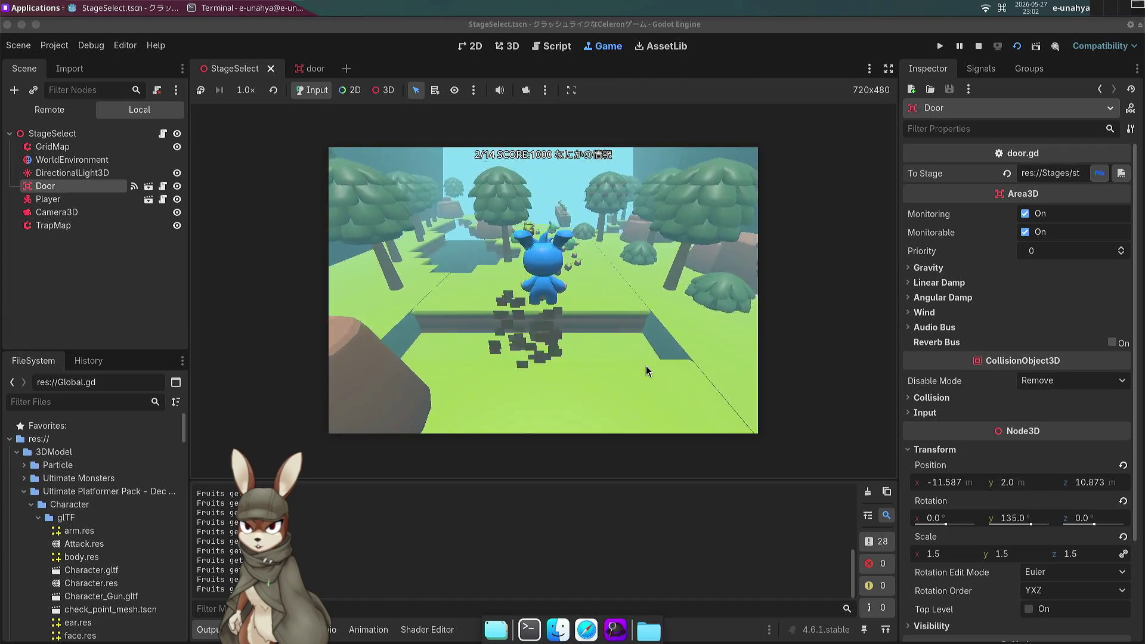
pyautogui.press('w')
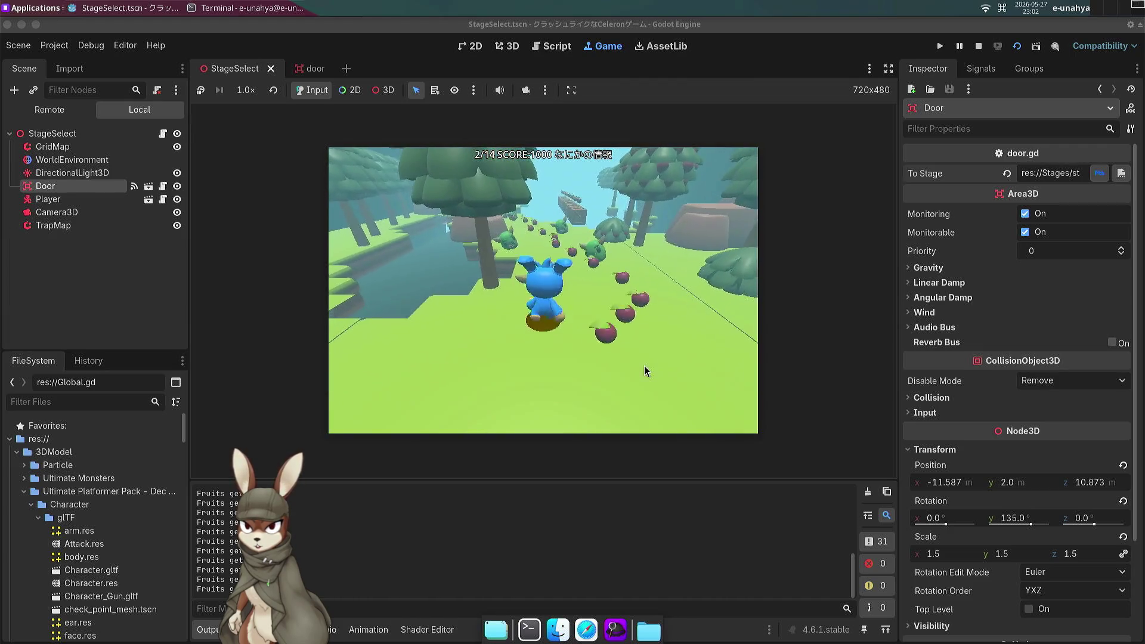
pyautogui.press('w')
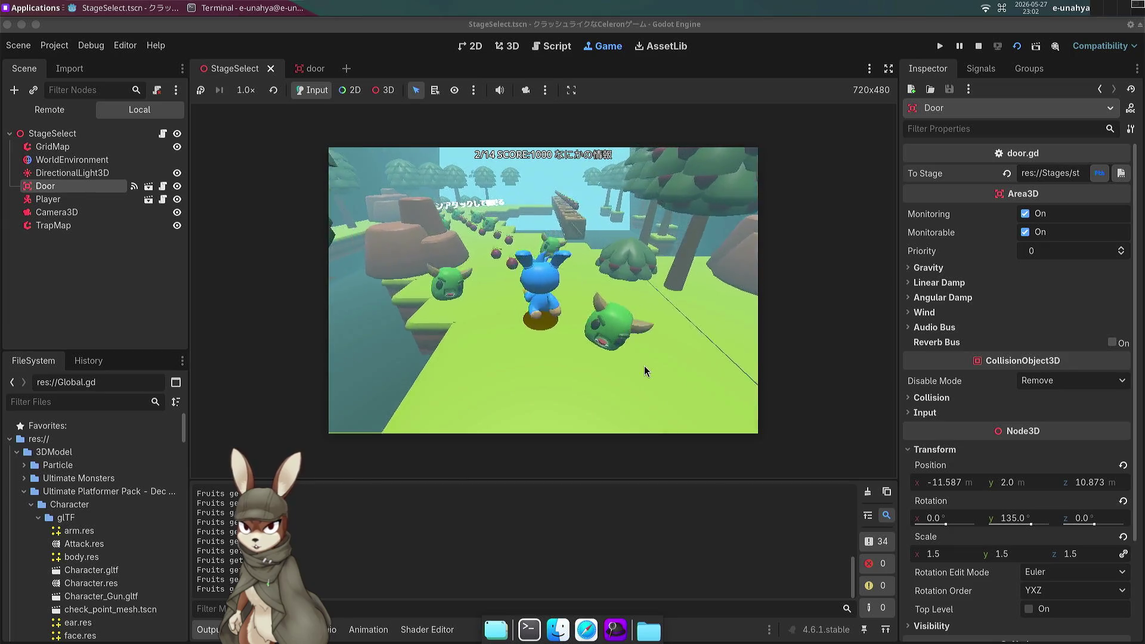
pyautogui.press('w')
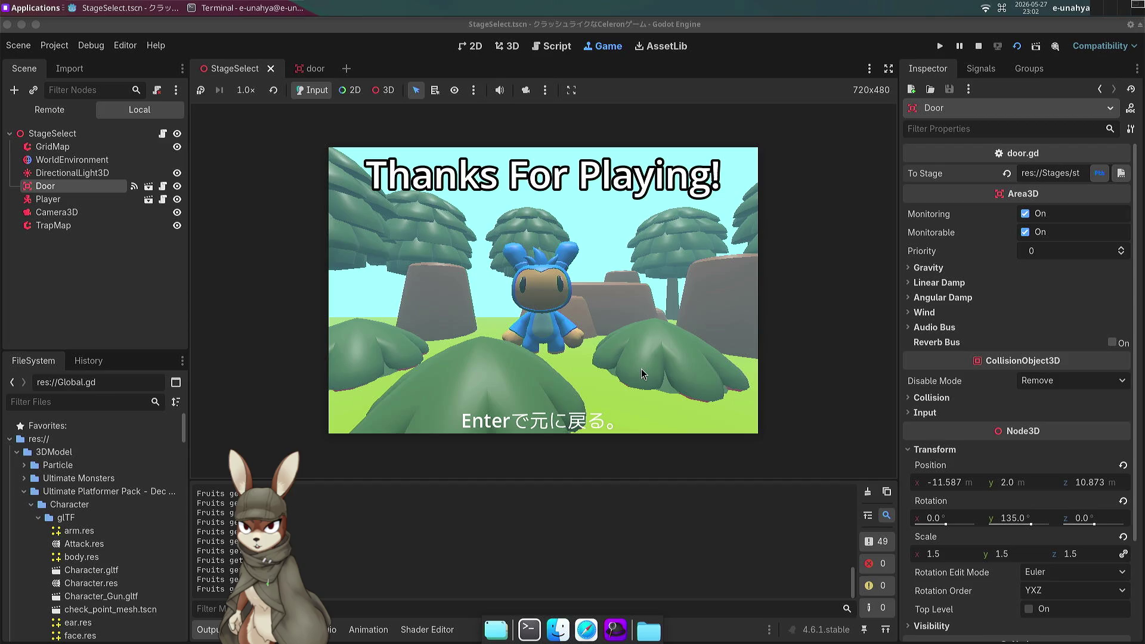
# Remove the stray 'w' from line 94 of big.gd and save the script.
pyautogui.press('Return')
pyautogui.write('w')
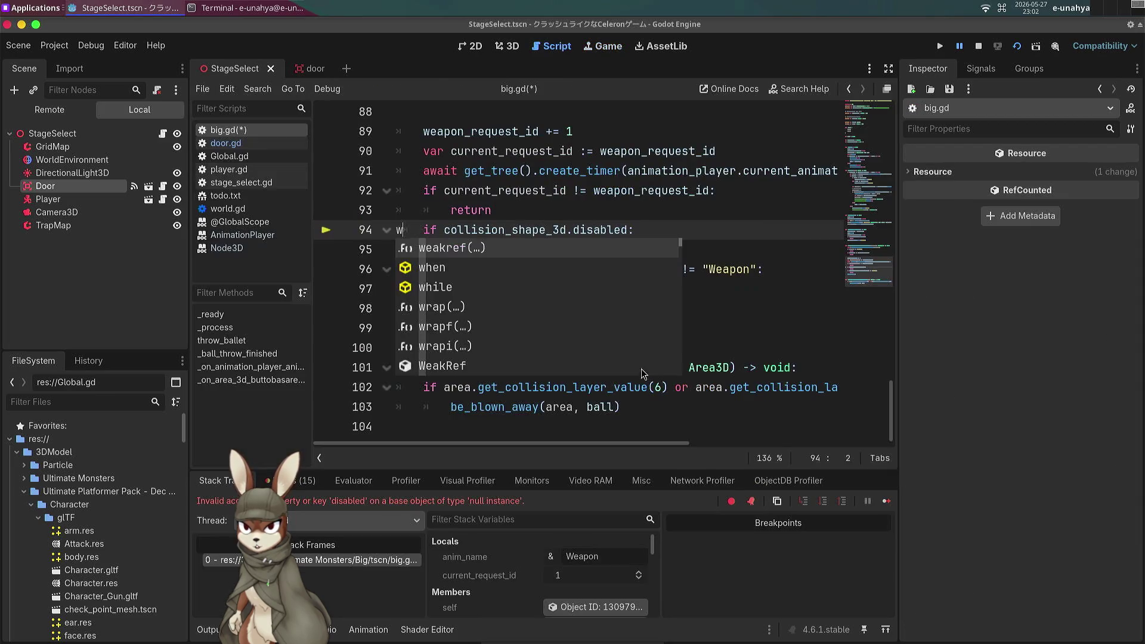
pyautogui.press('BackSpace')
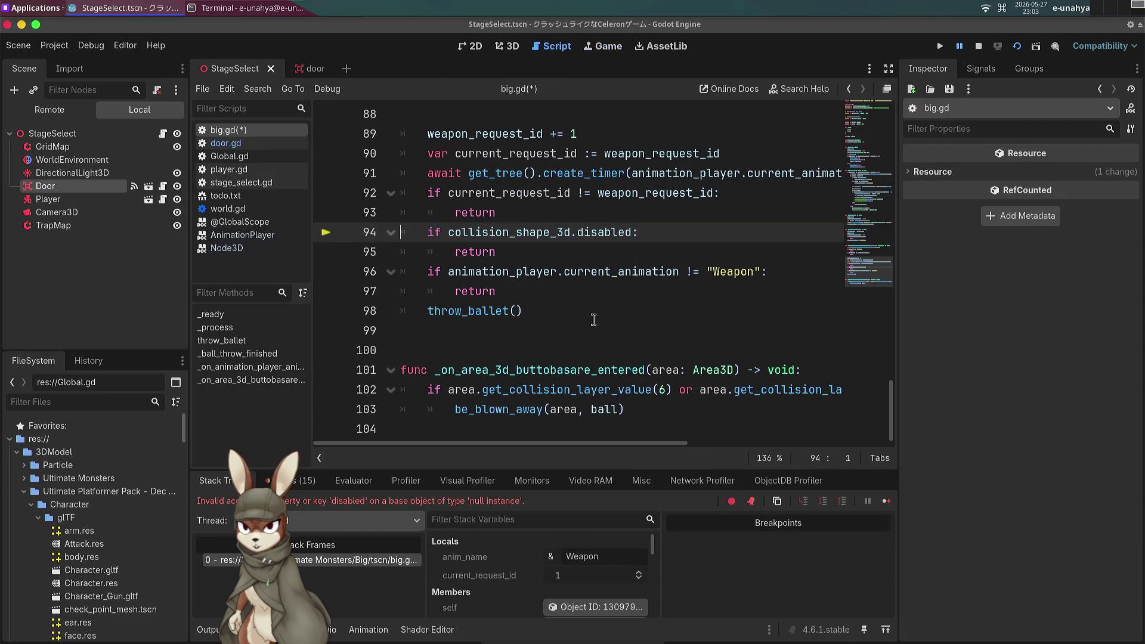
pyautogui.click(603, 312)
pyautogui.click(593, 345)
pyautogui.hotkey('ctrl', 's')
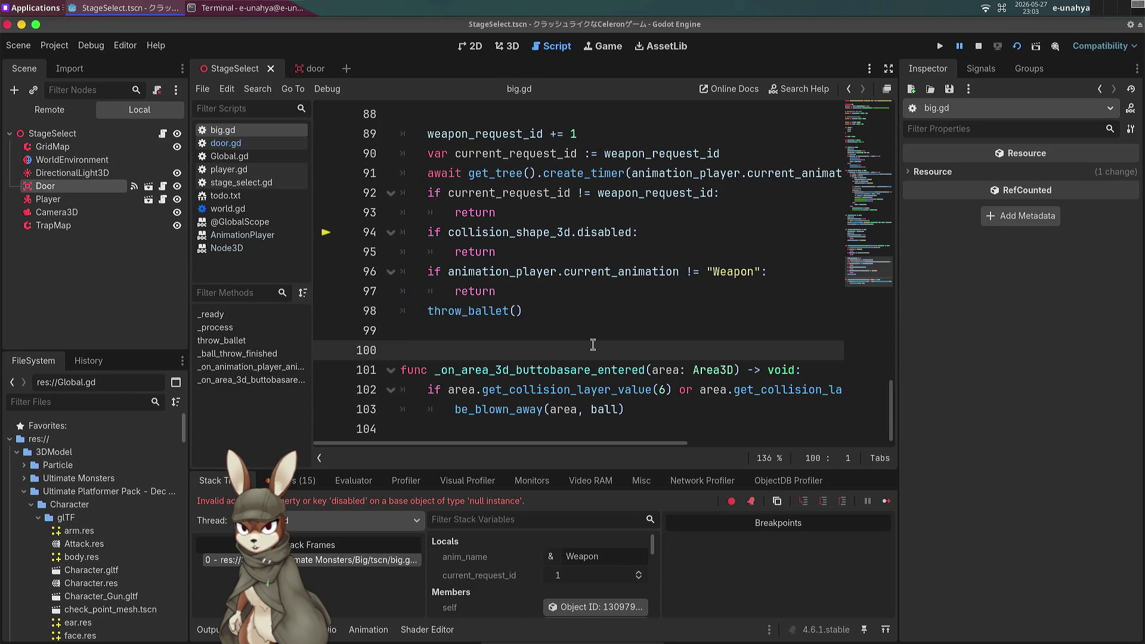
# Stop the running game and frame the Door in the 3D view.
pyautogui.click(978, 48)
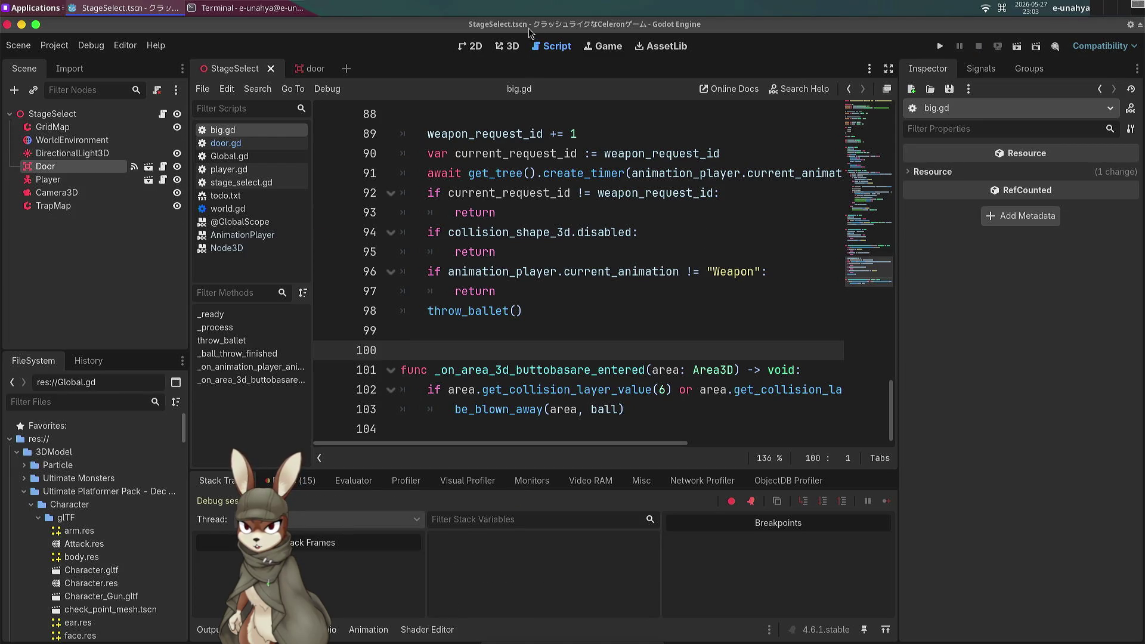
pyautogui.click(513, 47)
pyautogui.press('f')
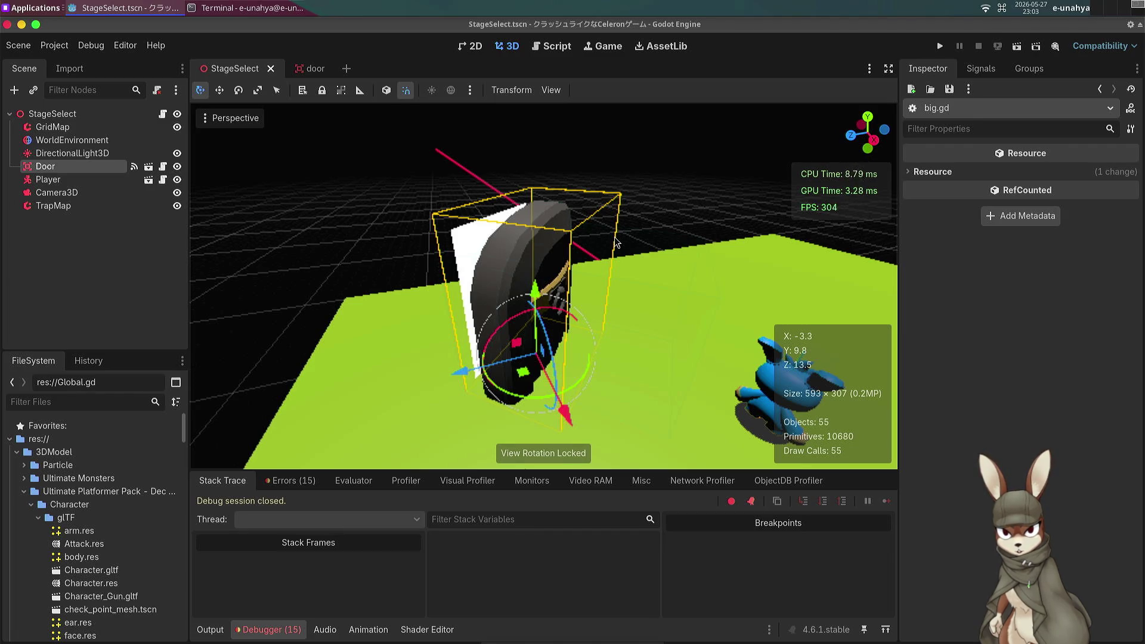
# Open door.gd and review the debugger's Errors list, expanding then collapsing all entries.
pyautogui.click(163, 167)
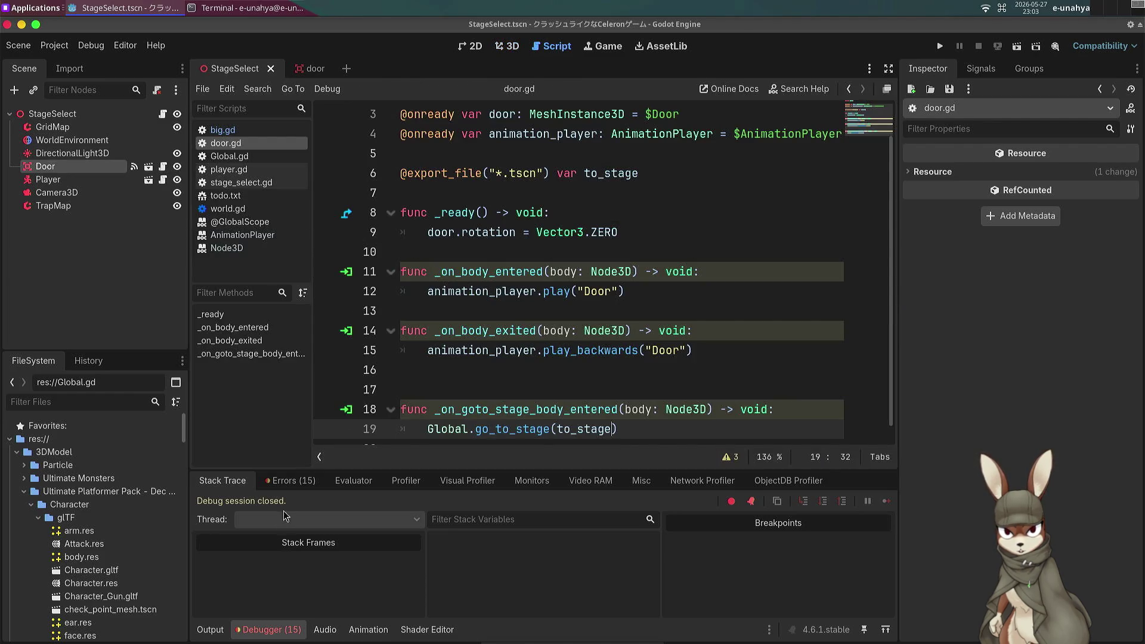
pyautogui.click(290, 481)
pyautogui.scroll(-5, 648, 573)
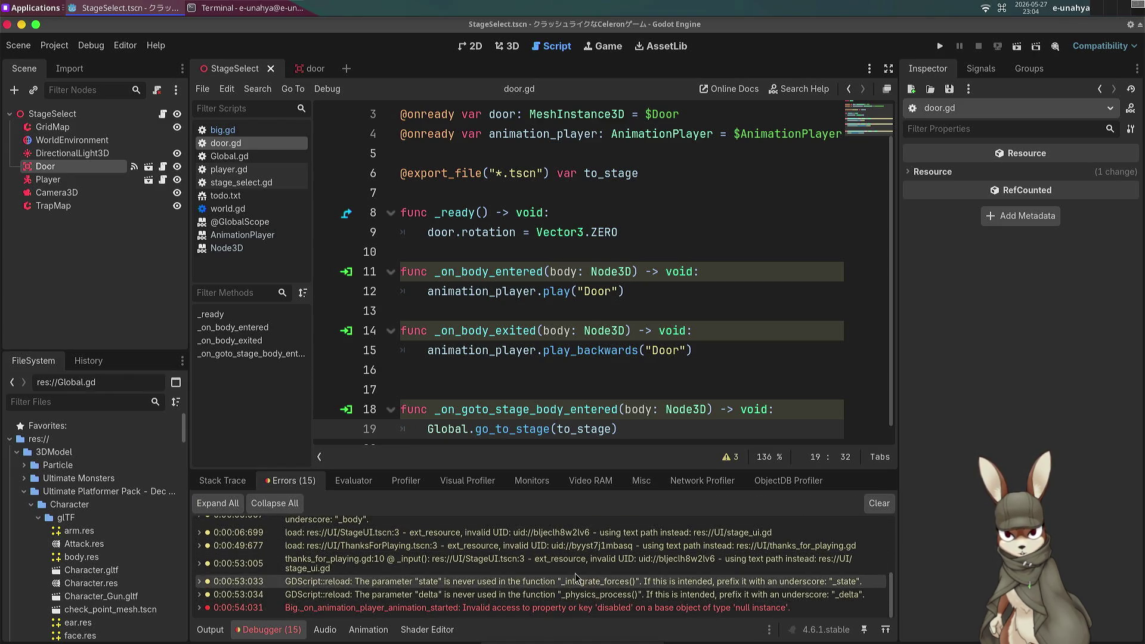
pyautogui.scroll(5, 577, 578)
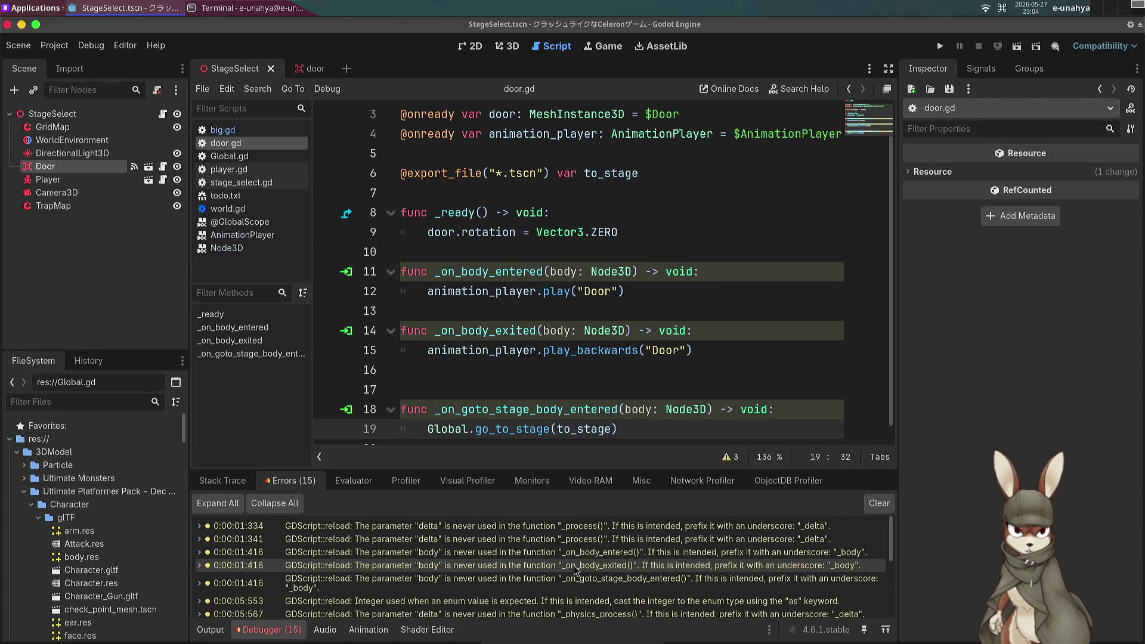
pyautogui.moveTo(562, 568)
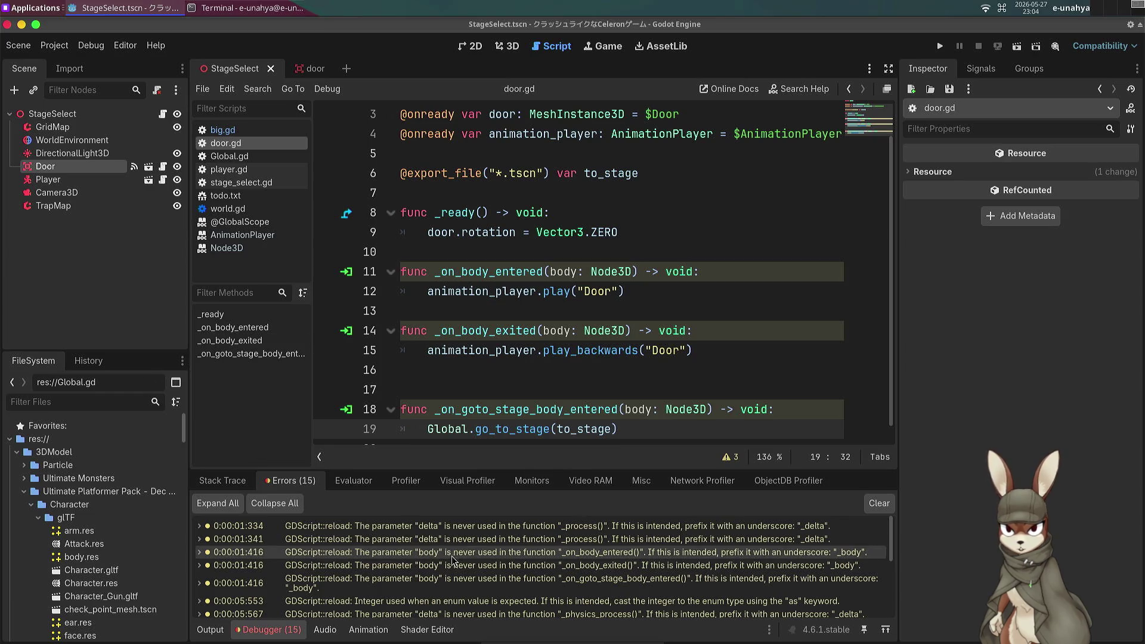
pyautogui.scroll(-3, 453, 582)
pyautogui.scroll(-2, 453, 582)
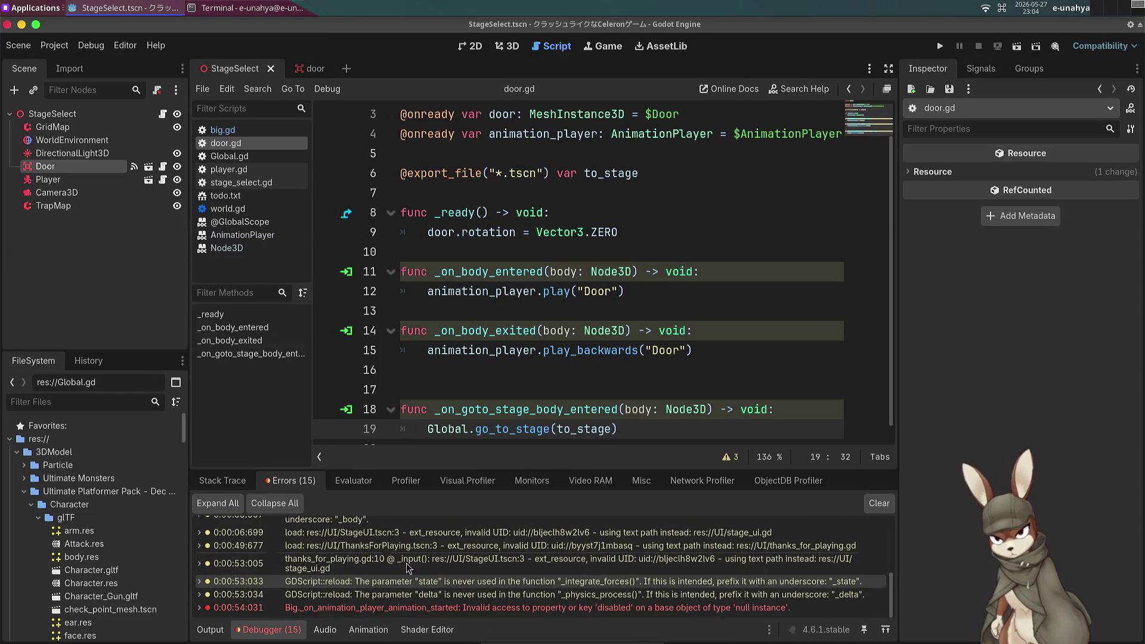
pyautogui.click(212, 501)
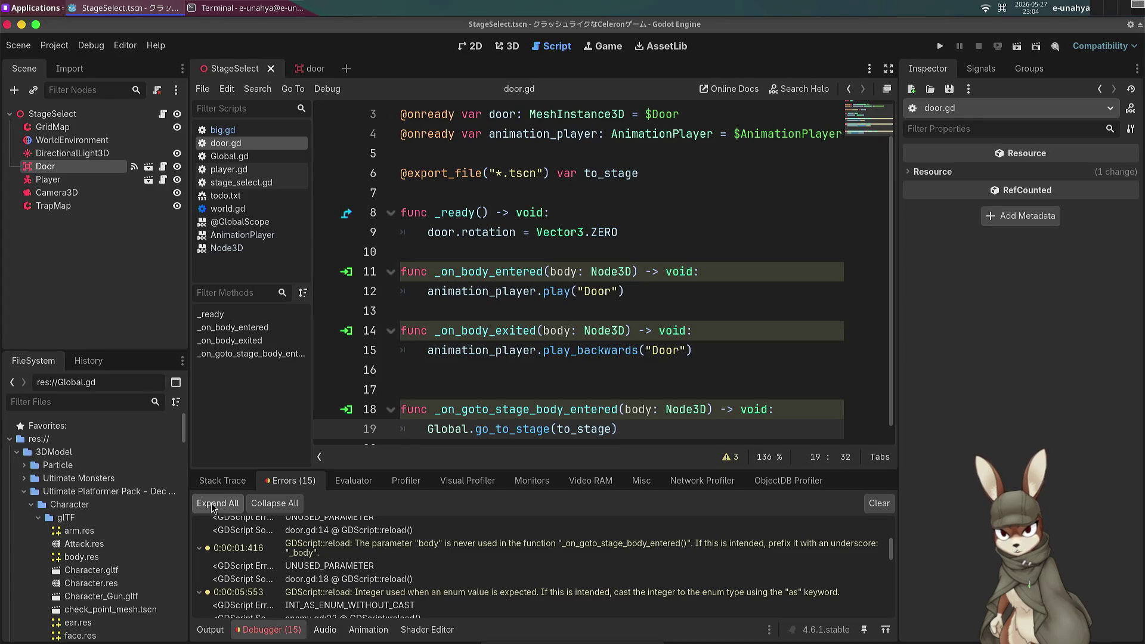
pyautogui.click(274, 504)
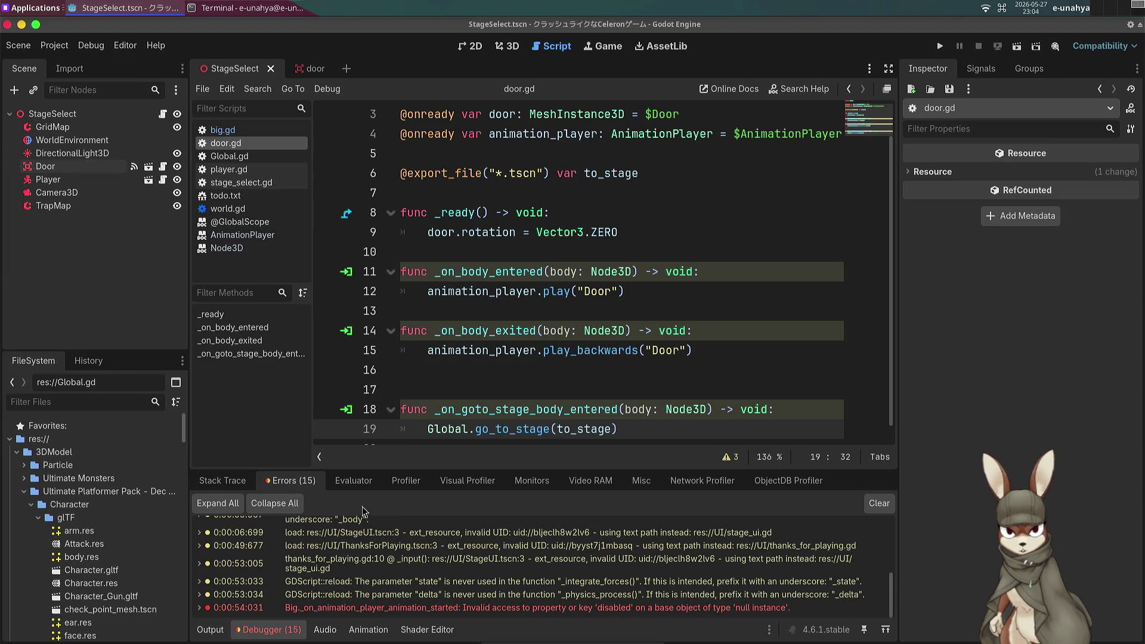
pyautogui.moveTo(561, 641)
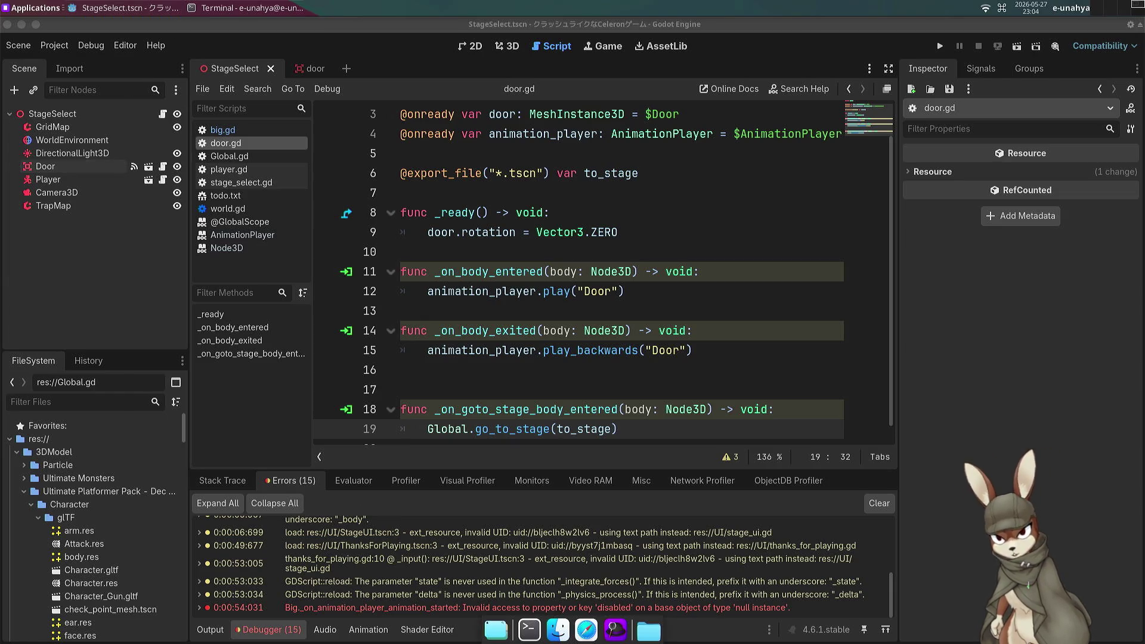
# Delete the duplicate blank line 17 before _on_goto_stage_body_entered in door.gd.
pyautogui.click(486, 390)
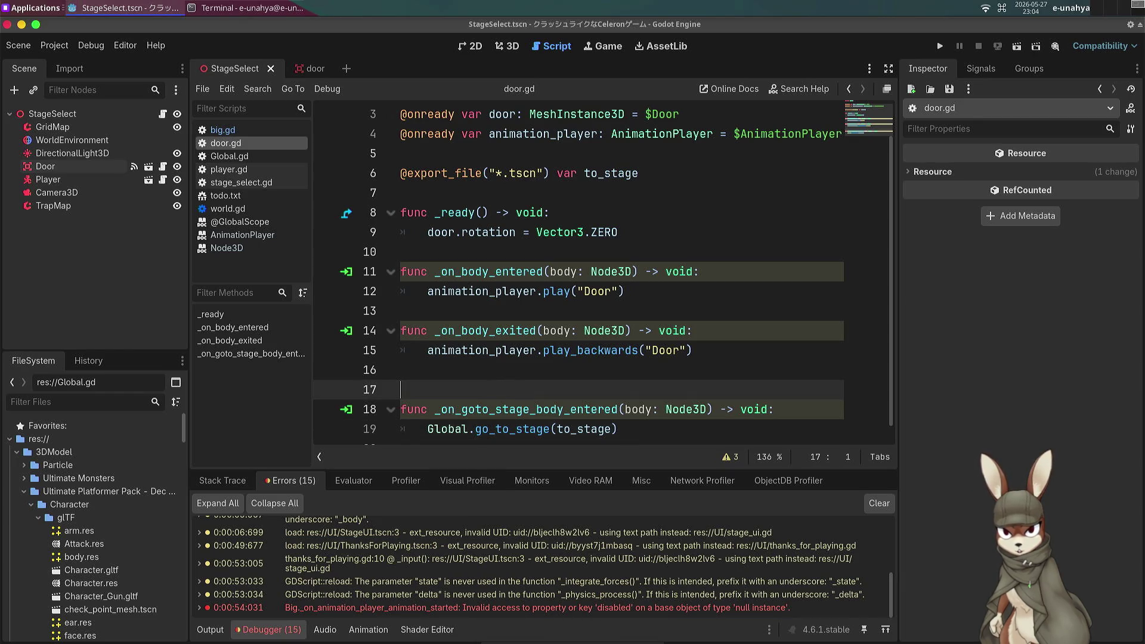
pyautogui.press('BackSpace')
pyautogui.click(530, 412)
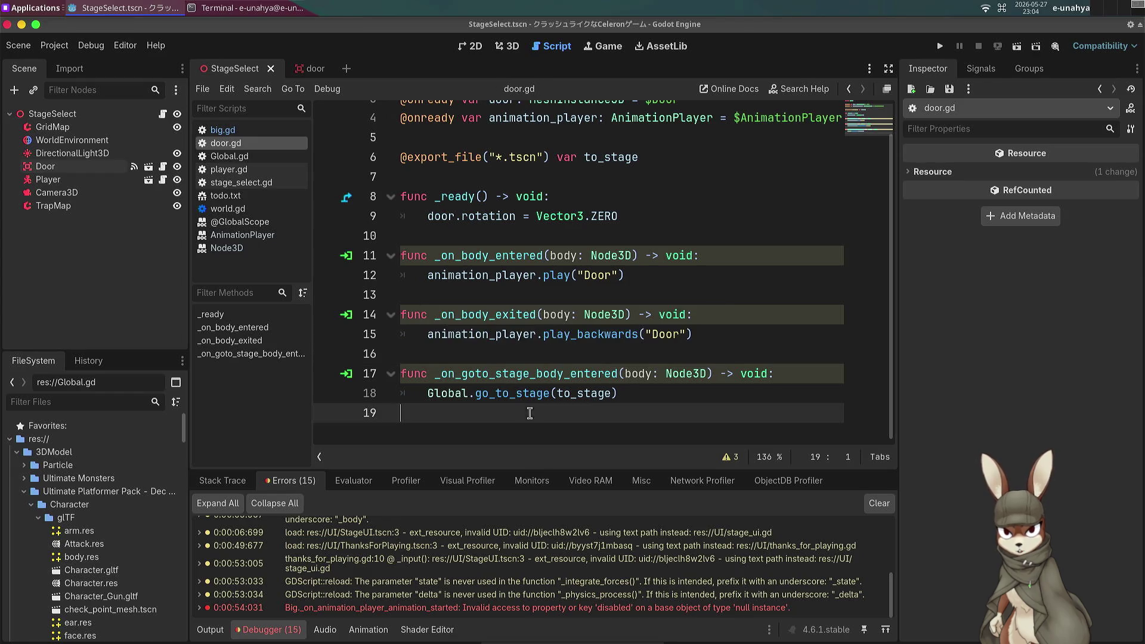
pyautogui.scroll(2, 519, 358)
pyautogui.scroll(-2, 520, 310)
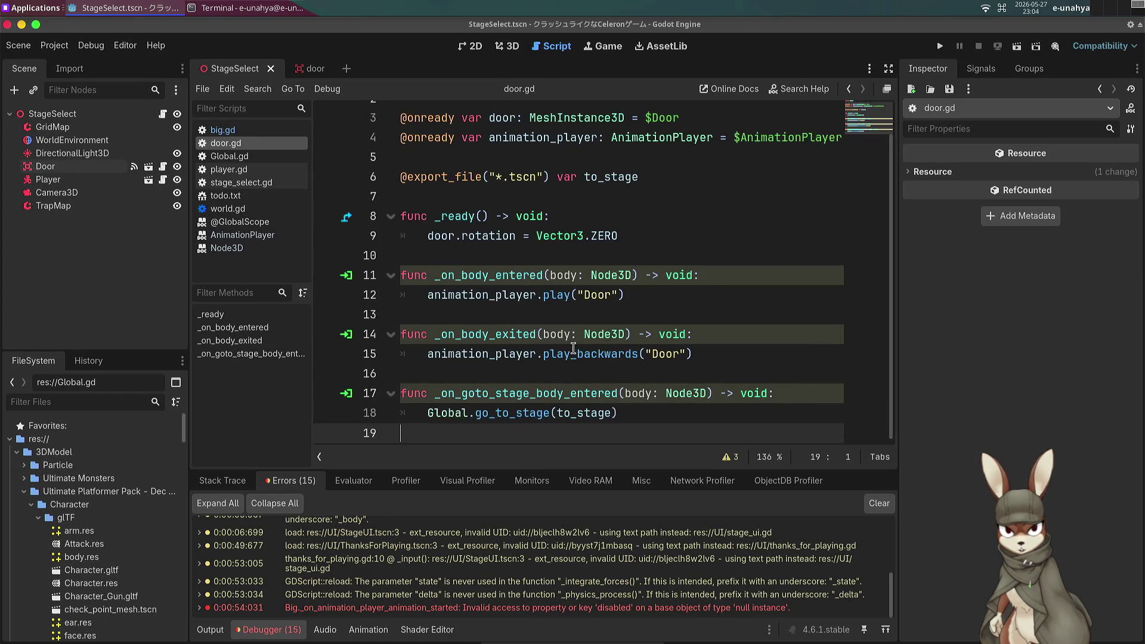
pyautogui.press('BackSpace')
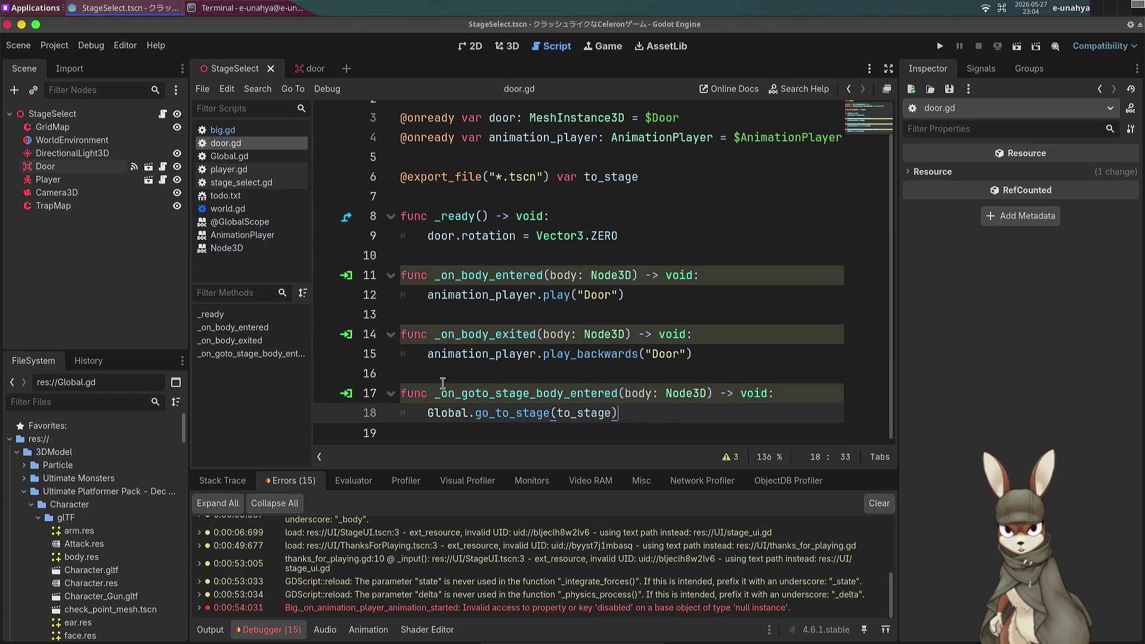
pyautogui.click(457, 378)
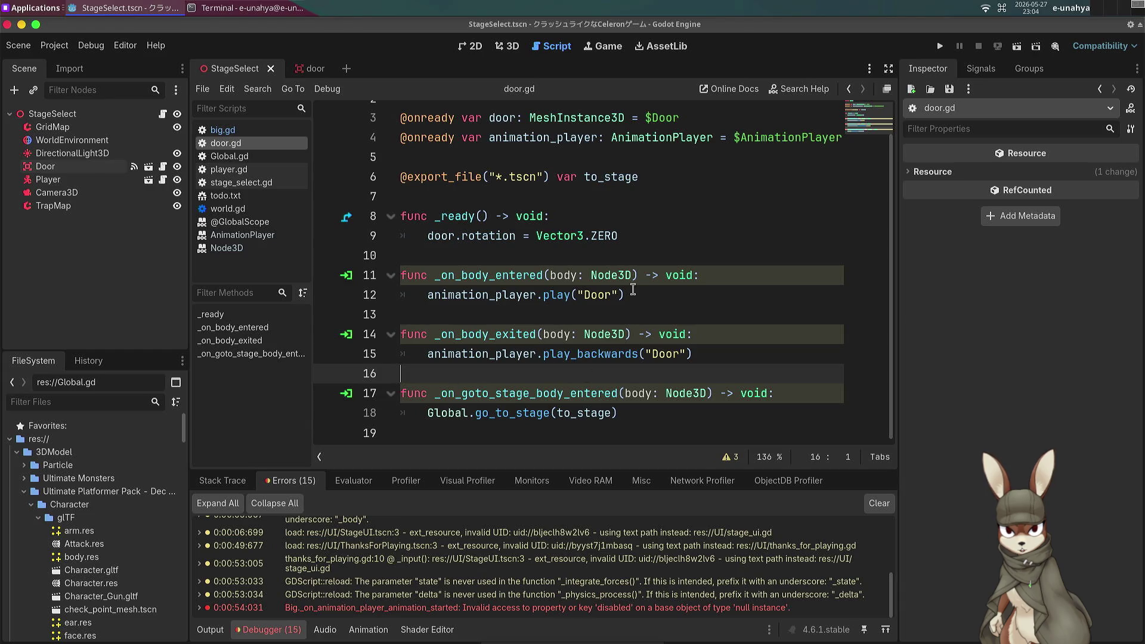
pyautogui.click(676, 318)
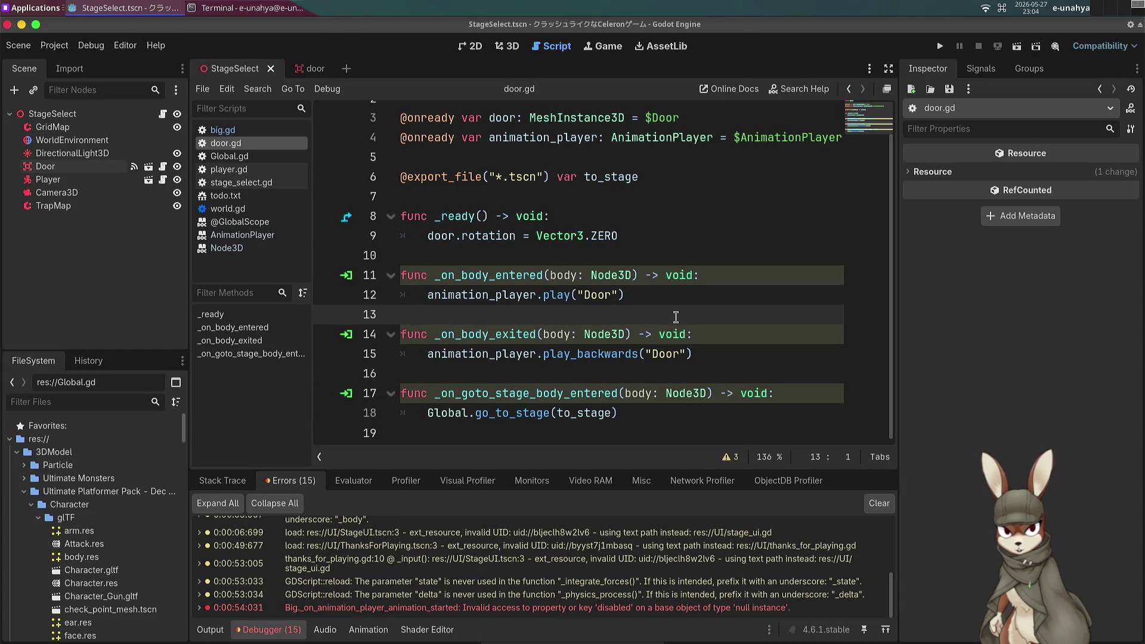